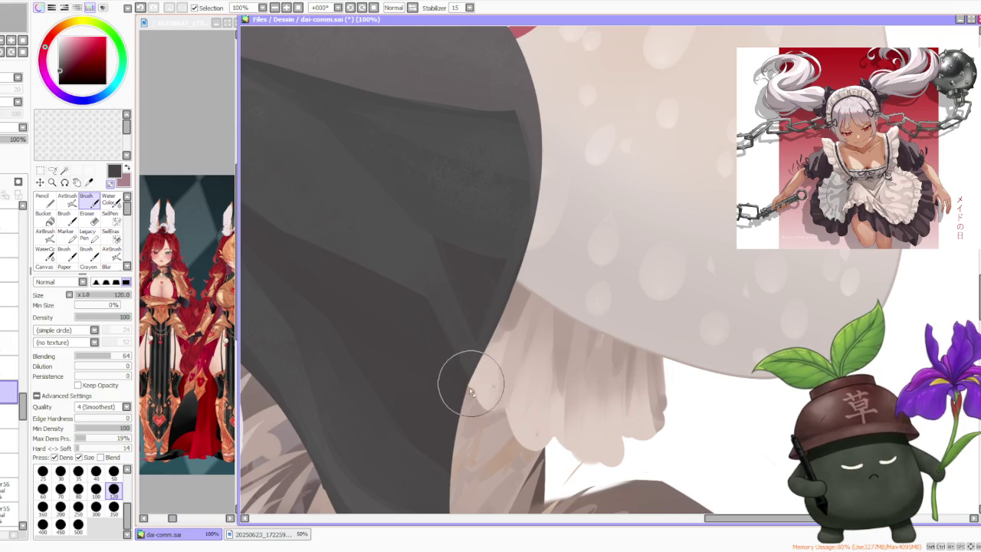
# - Paint a darker grey shading stroke on the black cloak where it meets the red hair
pyautogui.scroll(-3, 469, 396)
pyautogui.scroll(1, 469, 301)
pyautogui.scroll(1, 469, 301)
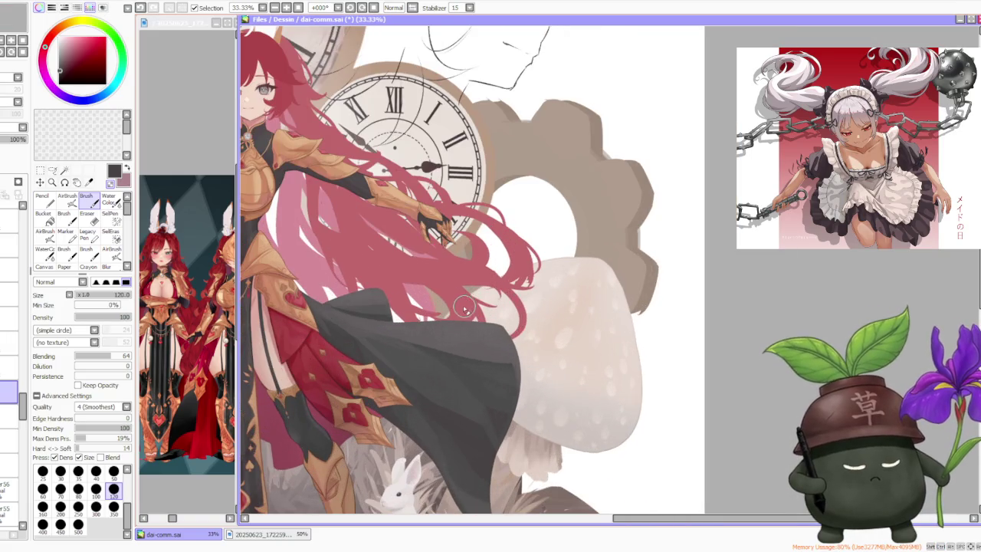
pyautogui.scroll(1, 444, 302)
pyautogui.scroll(-1, 433, 305)
pyautogui.scroll(2, 431, 304)
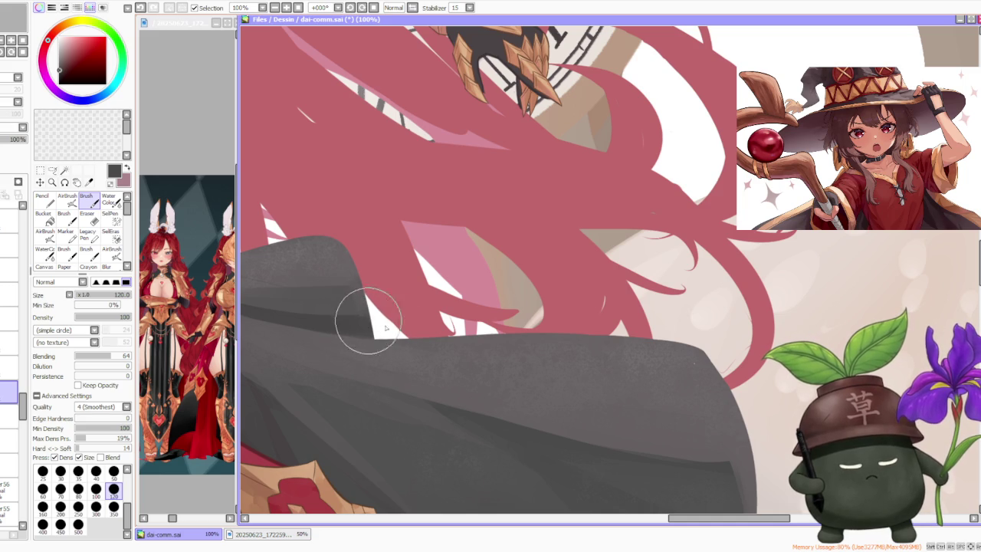
pyautogui.moveTo(351, 293); pyautogui.dragTo(370, 331)
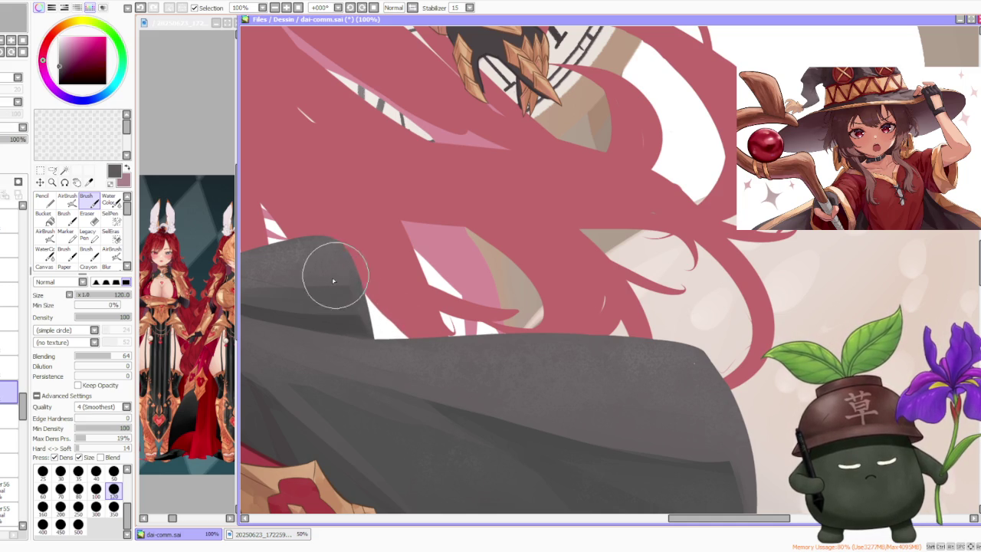
# - Eyedrop a lighter colour from the cloak and zoom back out
pyautogui.scroll(-2, 361, 230)
pyautogui.scroll(-2, 337, 222)
pyautogui.scroll(4, 308, 223)
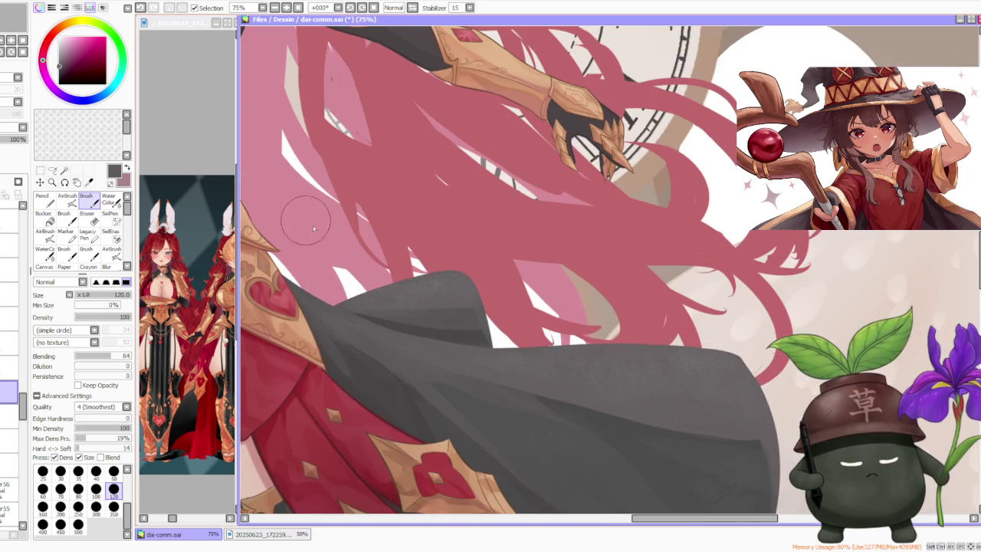
pyautogui.scroll(1, 308, 223)
pyautogui.scroll(1, 368, 322)
pyautogui.scroll(-1, 352, 322)
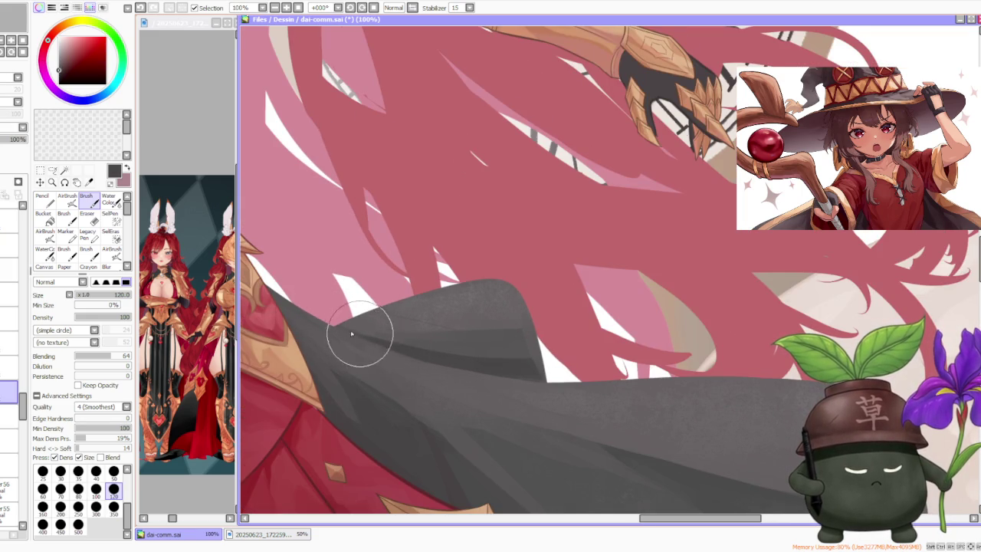
pyautogui.keyDown('alt'); pyautogui.click(349, 322); pyautogui.keyUp('alt')
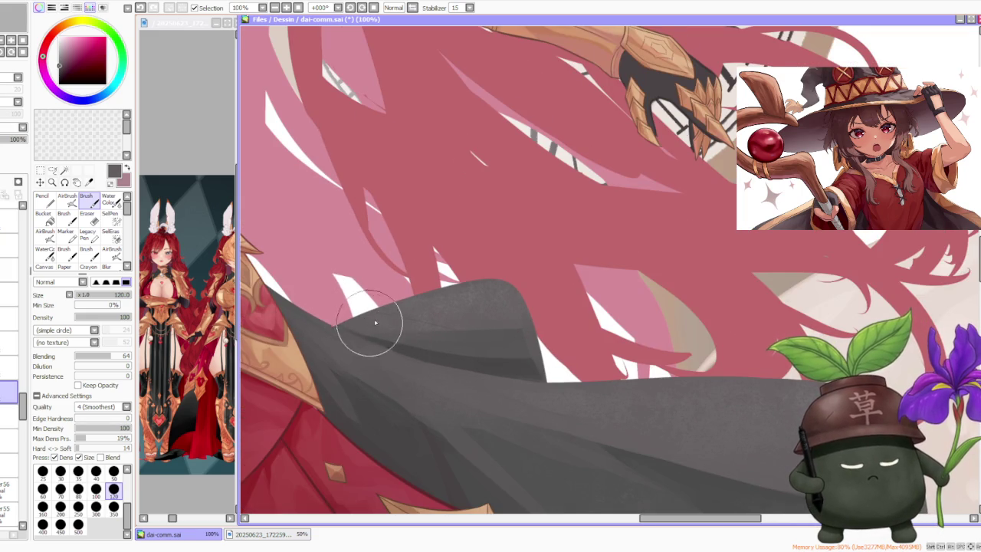
pyautogui.scroll(-3, 371, 325)
pyautogui.scroll(-4, 371, 325)
pyautogui.scroll(-3, 371, 325)
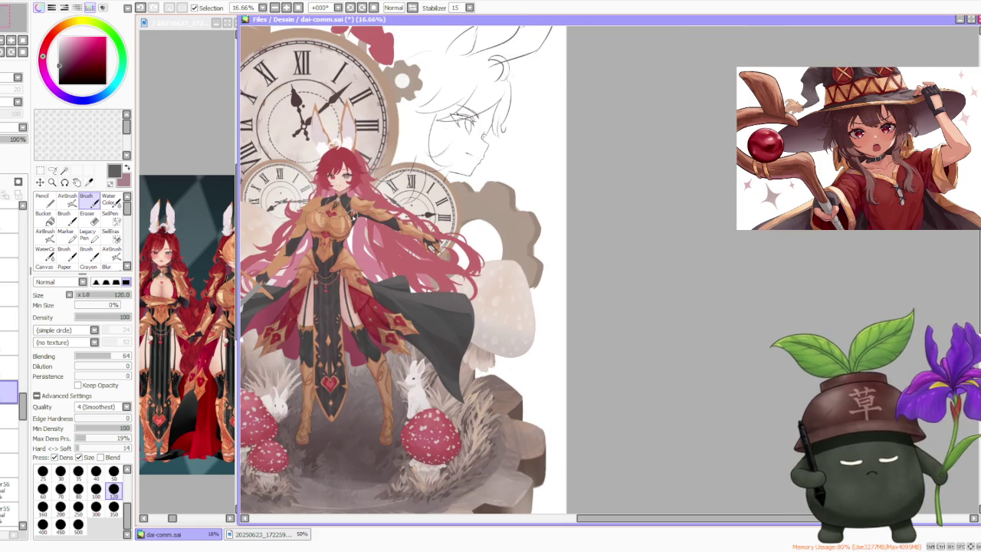
pyautogui.scroll(-1, 448, 328)
pyautogui.scroll(-2, 448, 328)
pyautogui.scroll(1, 337, 181)
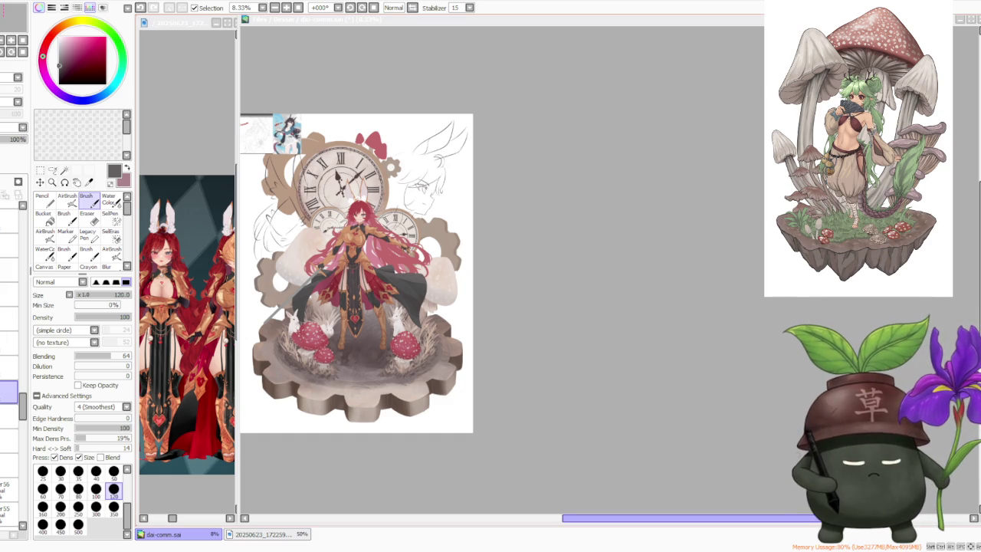
pyautogui.scroll(1, 331, 303)
# - Halve the brush size to 60 using the preset grid
pyautogui.scroll(2, 331, 303)
pyautogui.scroll(1, 331, 303)
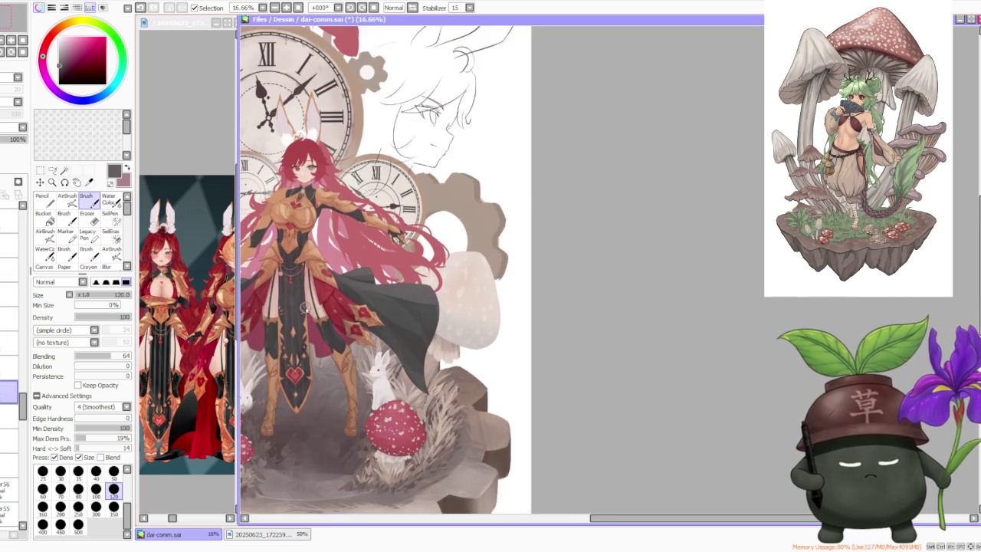
pyautogui.scroll(1, 331, 303)
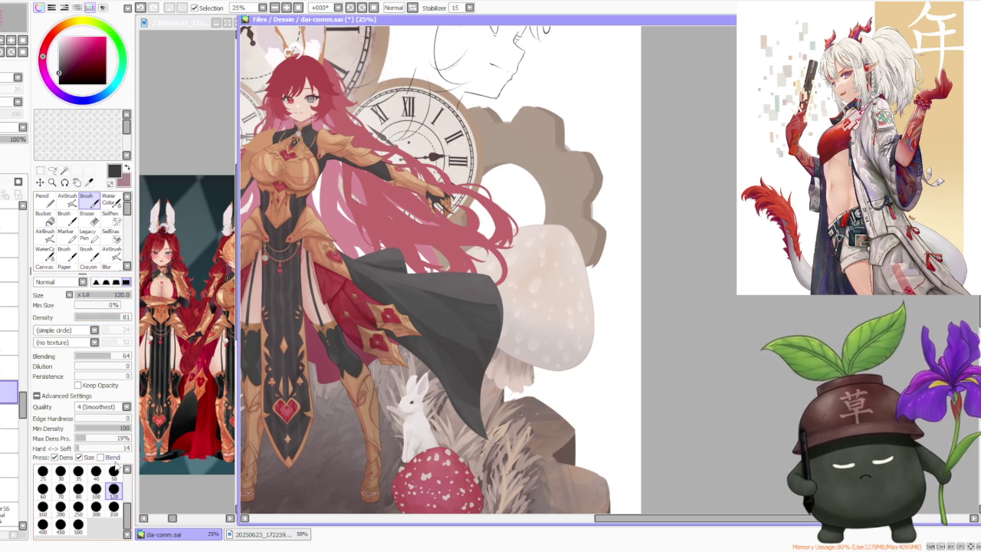
pyautogui.click(43, 488)
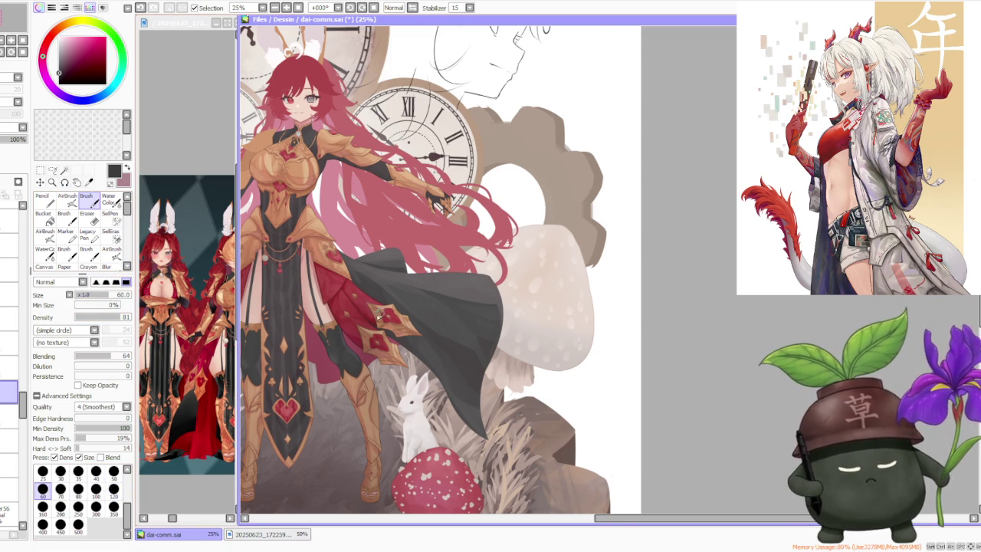
# - Paint the cloak's lower tip longer, down over the grass beside the rabbit
pyautogui.scroll(2, 390, 337)
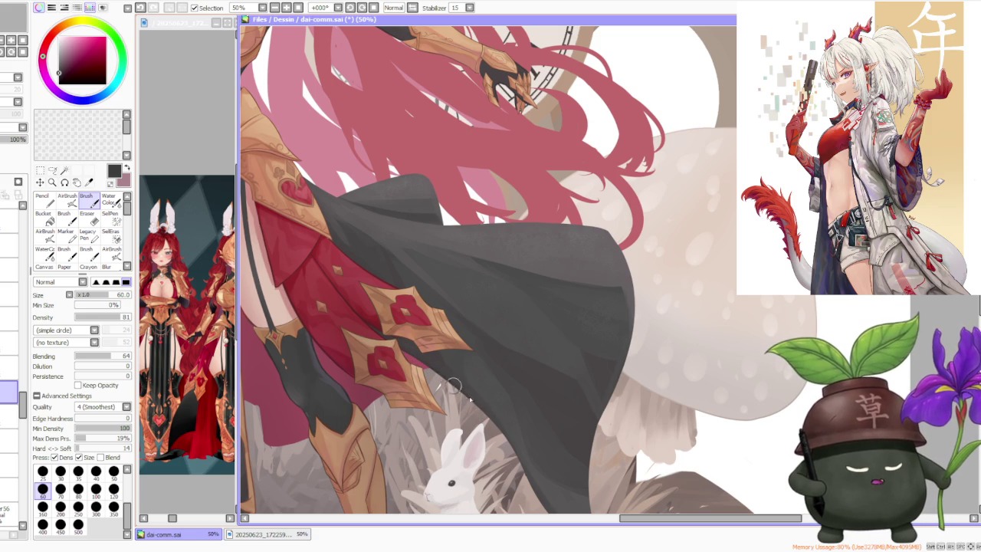
pyautogui.scroll(-2, 481, 414)
pyautogui.scroll(-1, 482, 414)
pyautogui.scroll(3, 478, 401)
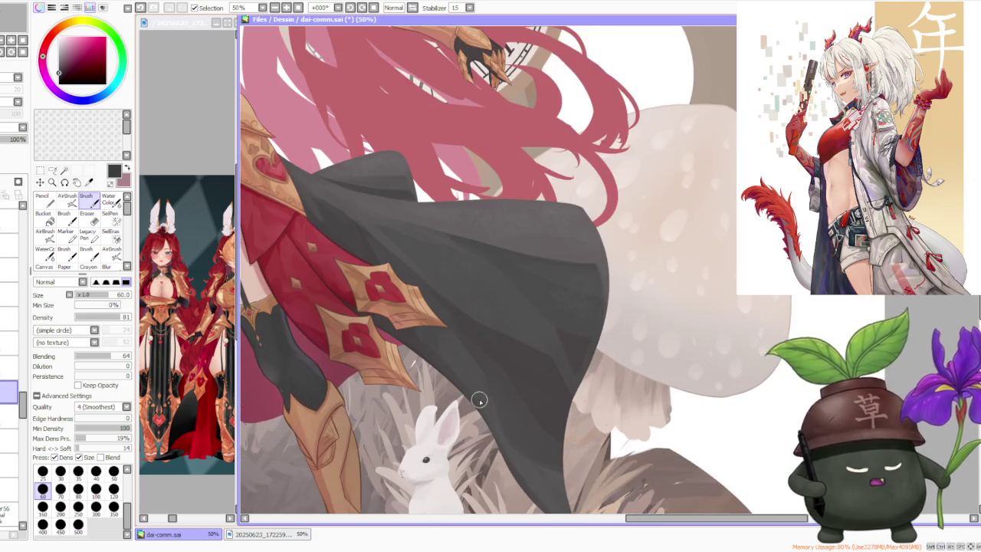
pyautogui.scroll(1, 447, 383)
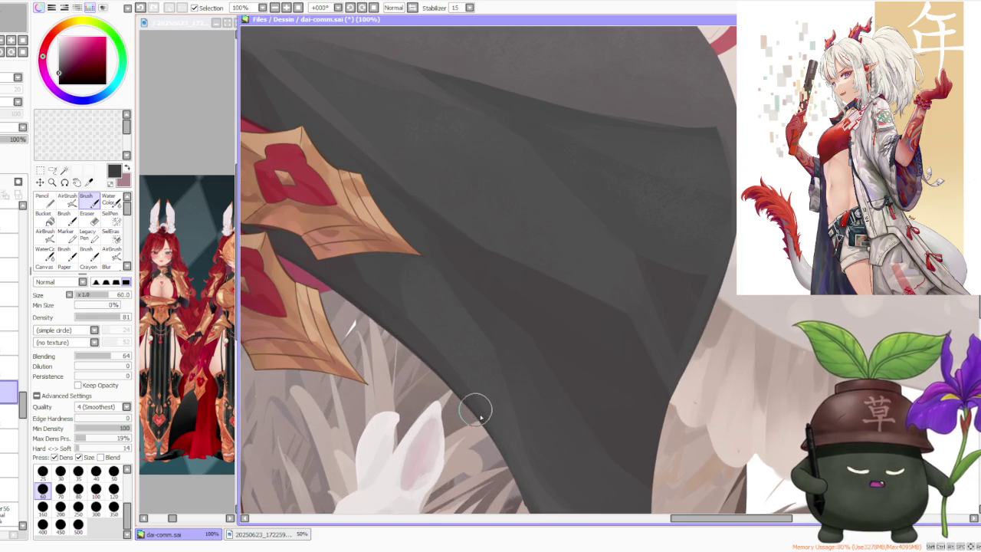
pyautogui.scroll(-3, 498, 448)
pyautogui.scroll(2, 444, 330)
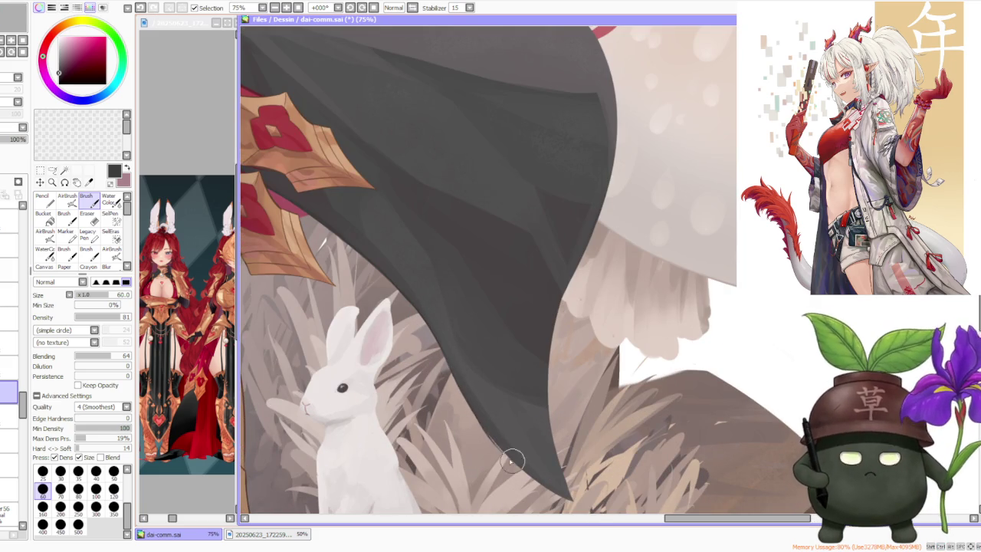
pyautogui.moveTo(559, 495); pyautogui.dragTo(512, 463)
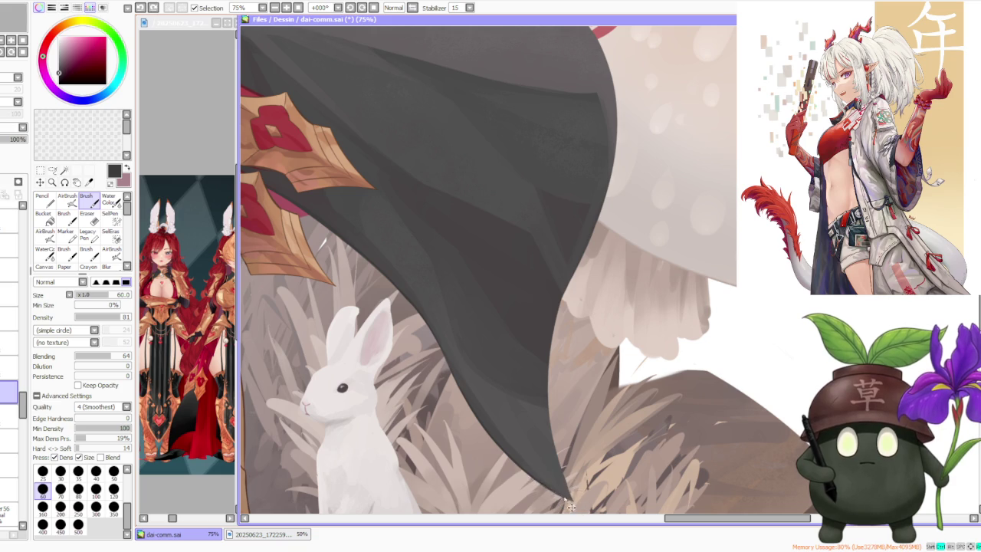
pyautogui.scroll(-2, 556, 490)
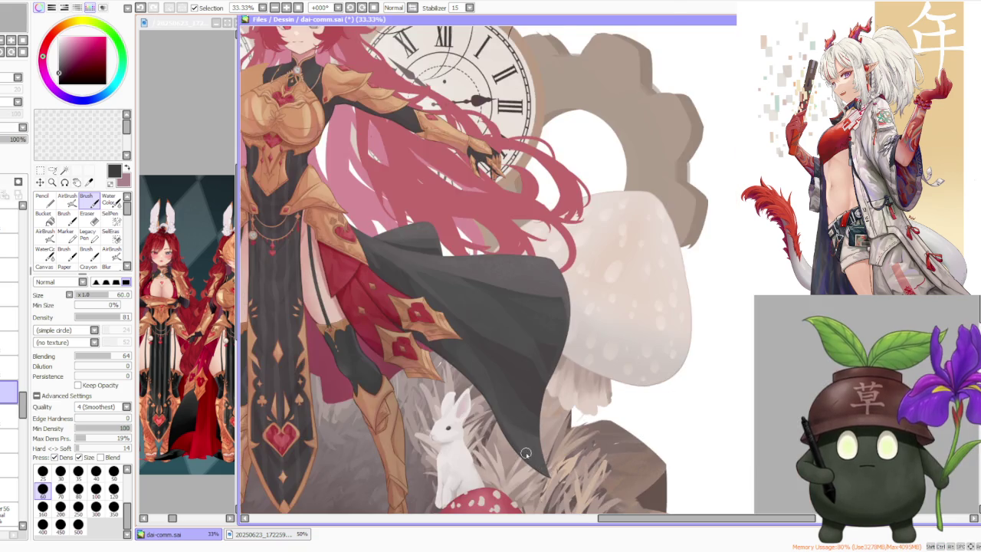
# - Pick a lighter shade in the colour square
pyautogui.scroll(-1, 558, 467)
pyautogui.scroll(-1, 559, 445)
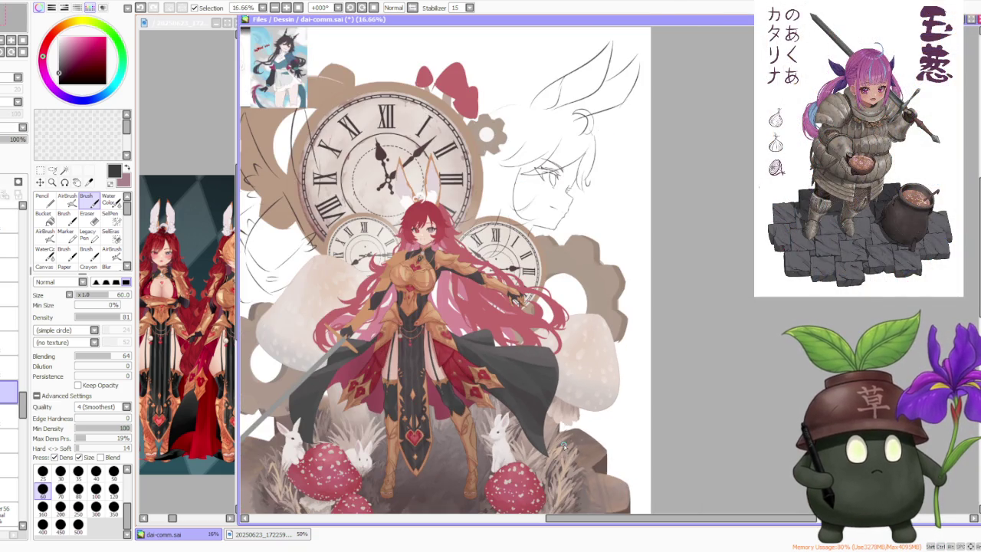
pyautogui.scroll(-1, 563, 446)
pyautogui.scroll(4, 581, 471)
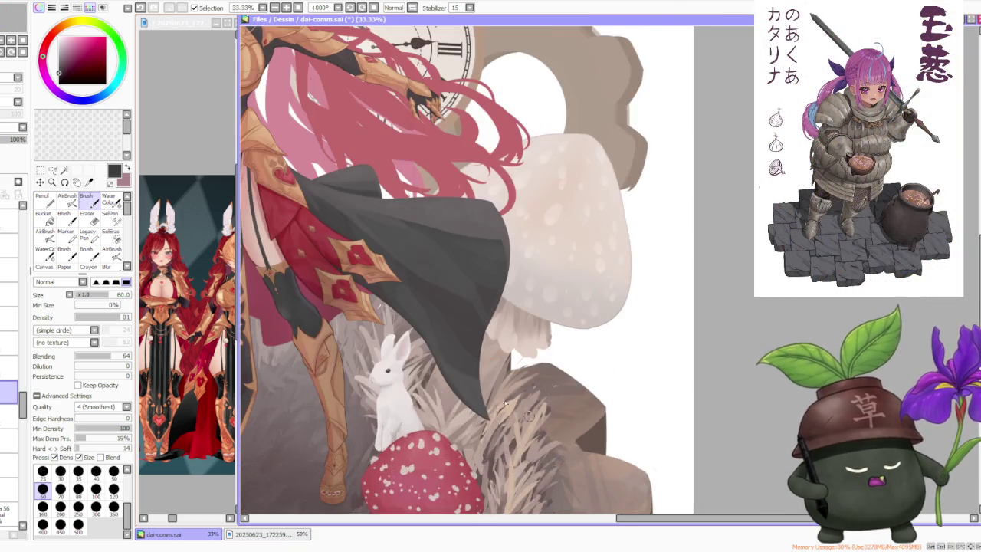
pyautogui.scroll(3, 567, 467)
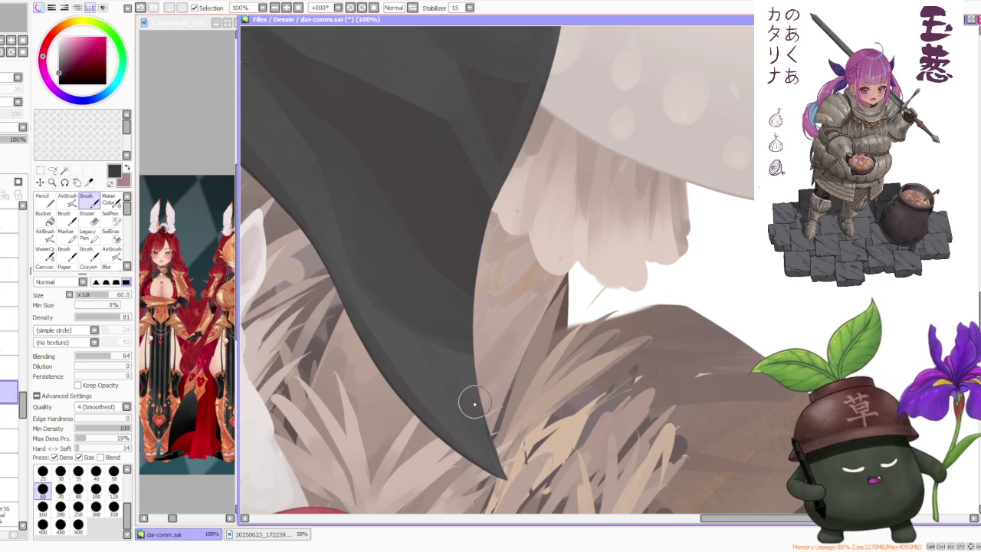
pyautogui.click(59, 68)
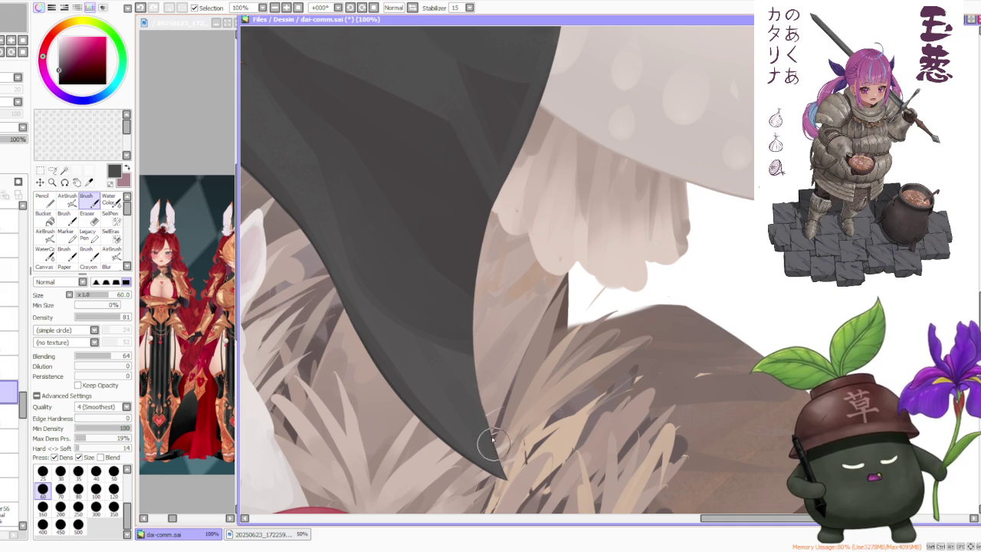
# - Paint along the cloak-tip edge by the mushroom stem, undoing and retrying strokes
pyautogui.moveTo(489, 422); pyautogui.dragTo(468, 350)
pyautogui.hotkey('ctrl', 'z')
pyautogui.moveTo(486, 432); pyautogui.dragTo(465, 345)
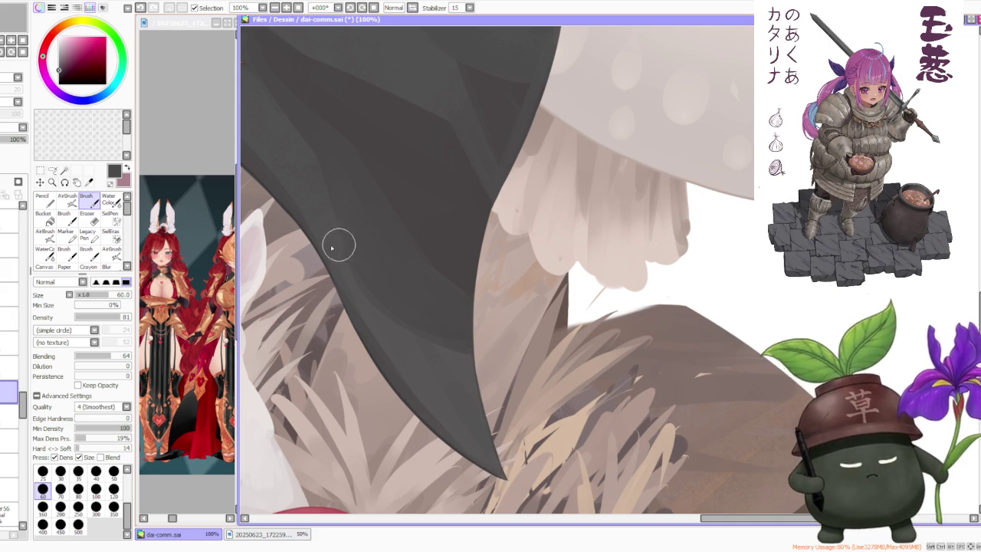
pyautogui.moveTo(470, 373); pyautogui.dragTo(467, 285)
pyautogui.hotkey('ctrl', 'z')
pyautogui.moveTo(471, 372); pyautogui.dragTo(475, 261)
pyautogui.hotkey('ctrl', 'z')
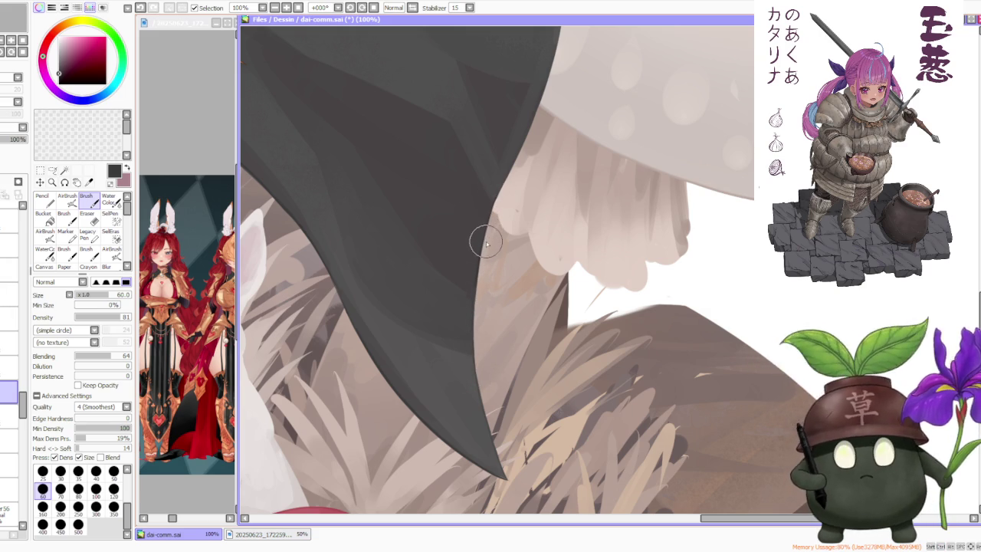
pyautogui.scroll(-1, 487, 244)
pyautogui.scroll(-1, 492, 240)
pyautogui.scroll(2, 492, 241)
pyautogui.scroll(1, 498, 200)
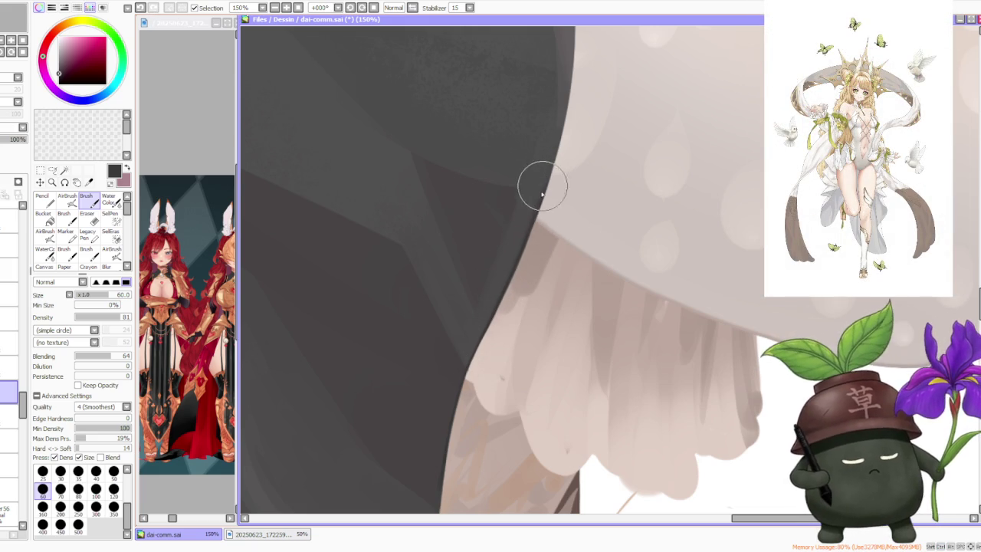
# - Zoom out to survey the illustration, then back in on the cloak
pyautogui.scroll(-2, 543, 187)
pyautogui.scroll(-2, 544, 176)
pyautogui.scroll(-2, 544, 164)
pyautogui.scroll(-1, 567, 134)
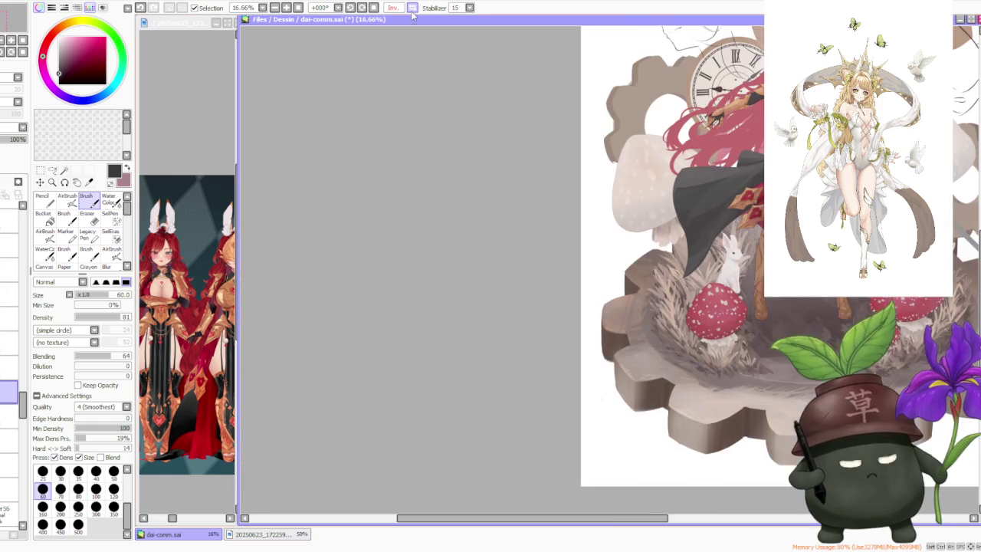
pyautogui.scroll(1, 568, 134)
pyautogui.scroll(3, 611, 183)
pyautogui.scroll(1, 491, 230)
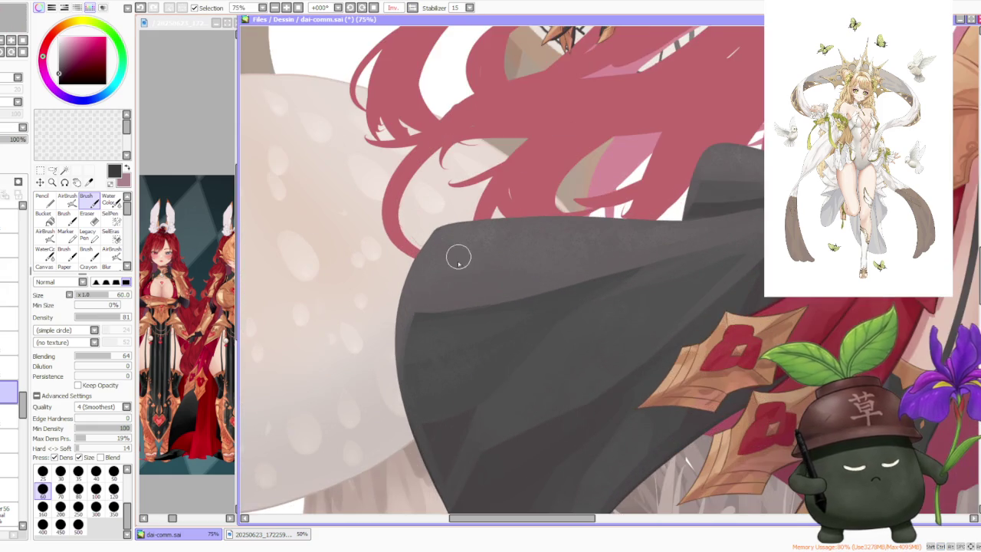
pyautogui.scroll(1, 418, 351)
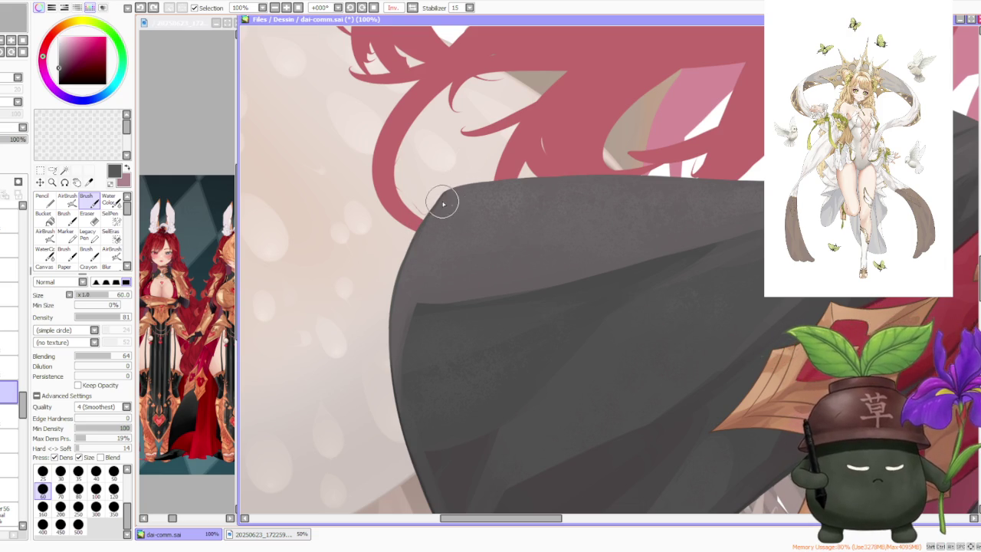
pyautogui.scroll(-4, 444, 203)
pyautogui.scroll(4, 460, 184)
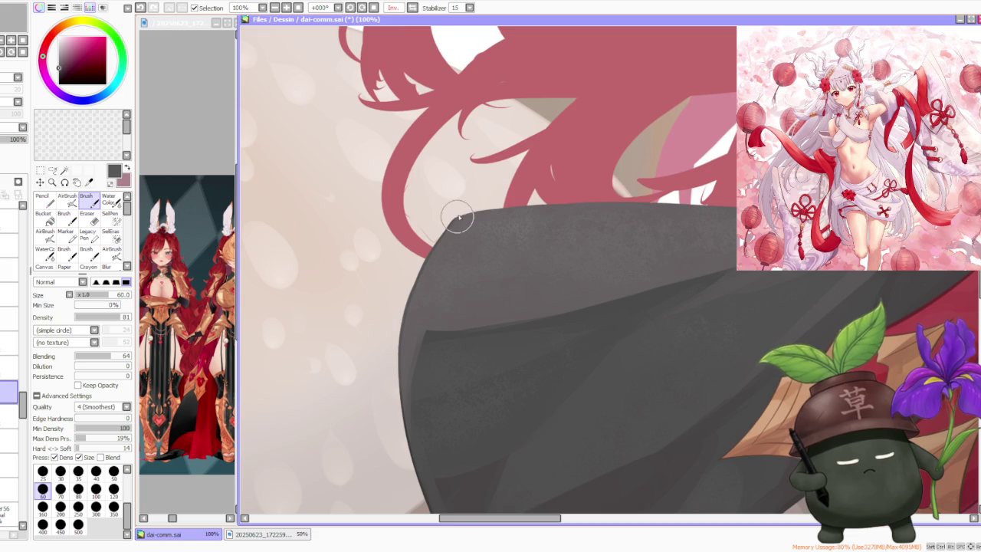
pyautogui.scroll(-3, 469, 207)
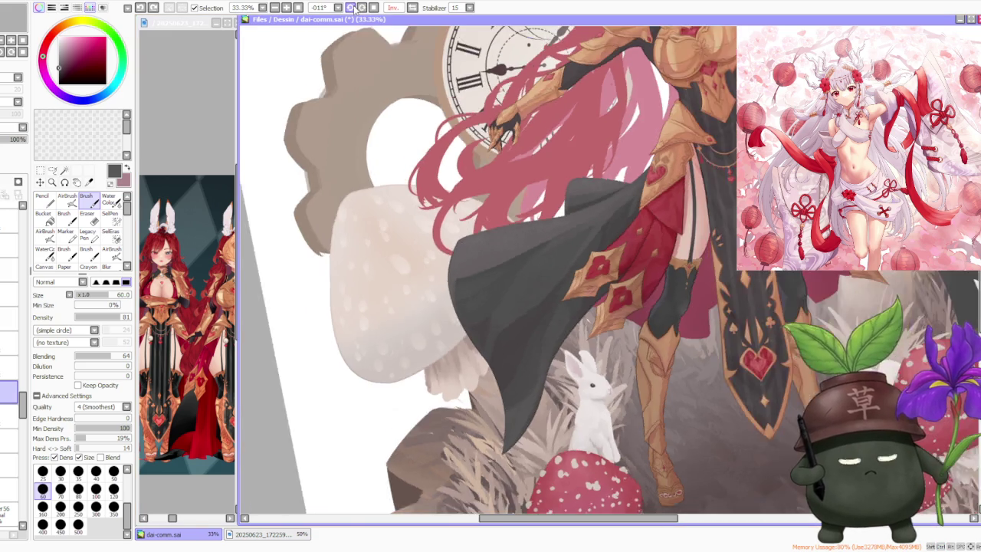
# - Rotate the canvas view to -67° and zoom back in to 100%
pyautogui.press('Delete')
pyautogui.press('Delete')
pyautogui.press('Delete')
pyautogui.press('-')
pyautogui.scroll(2, 433, 383)
pyautogui.scroll(2, 433, 383)
pyautogui.scroll(1, 433, 383)
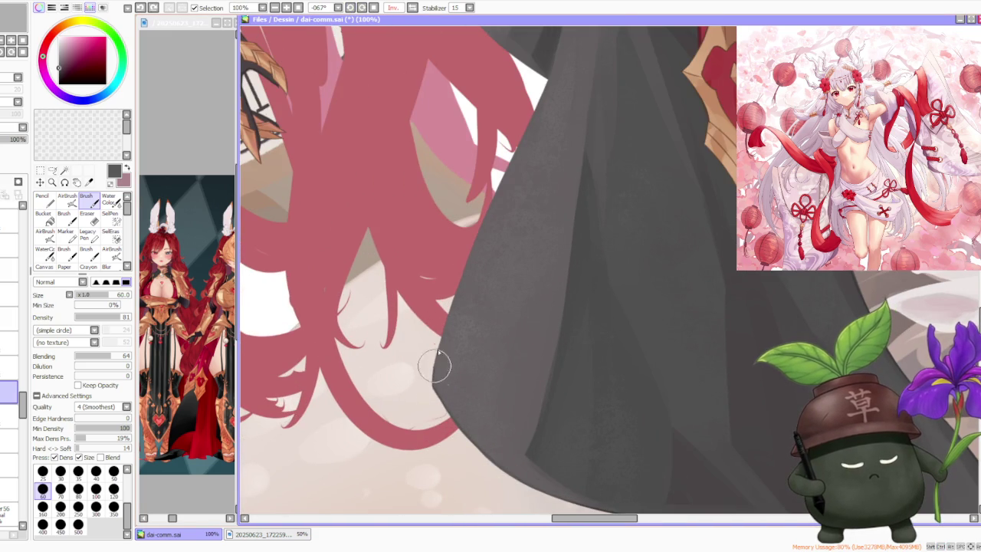
pyautogui.scroll(-3, 441, 348)
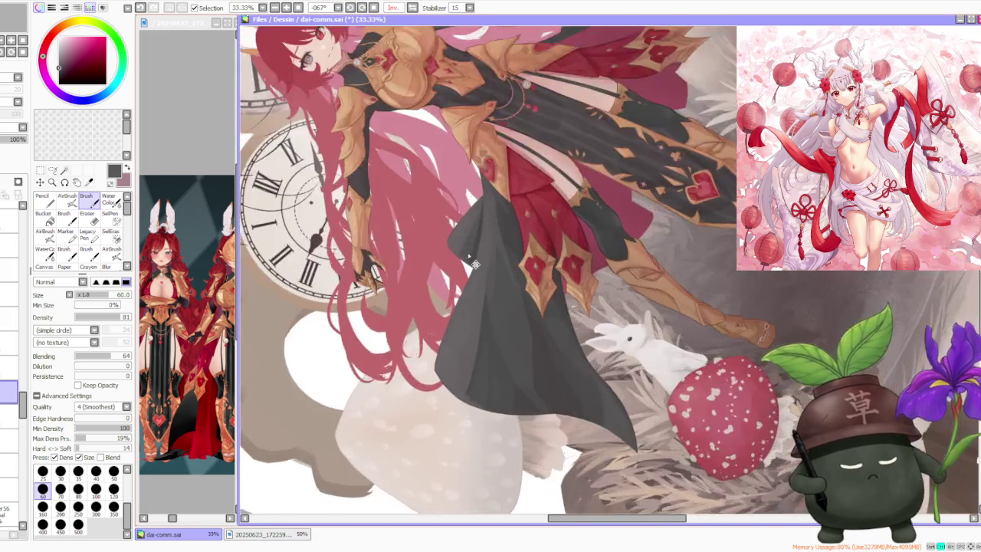
# - Fill the hair-tip gaps along the cloak's left edge with grey, undoing stray strokes
pyautogui.scroll(2, 429, 391)
pyautogui.moveTo(414, 438); pyautogui.dragTo(442, 354)
pyautogui.moveTo(407, 444); pyautogui.dragTo(486, 278)
pyautogui.moveTo(449, 350); pyautogui.dragTo(485, 264)
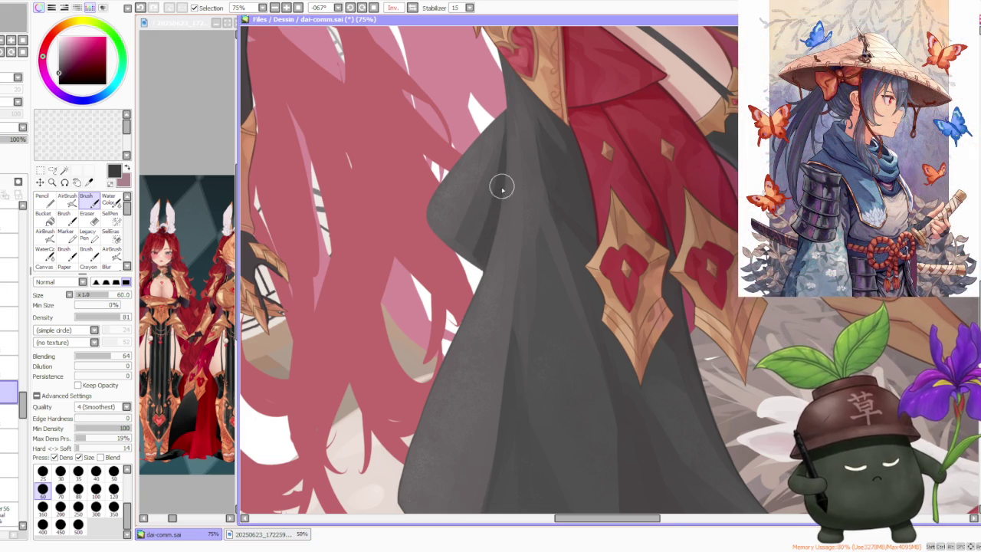
pyautogui.moveTo(480, 273); pyautogui.dragTo(507, 196)
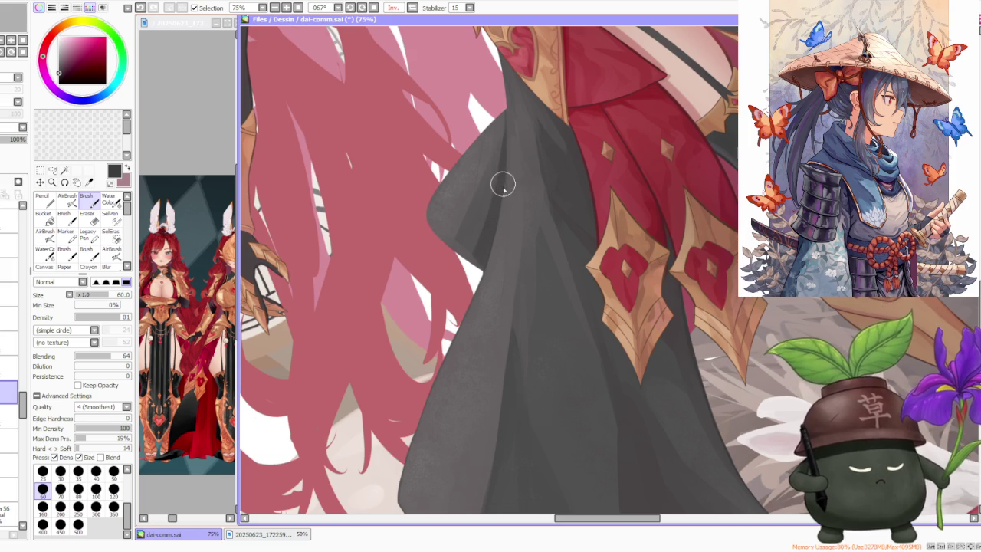
pyautogui.scroll(-3, 490, 149)
pyautogui.scroll(3, 490, 150)
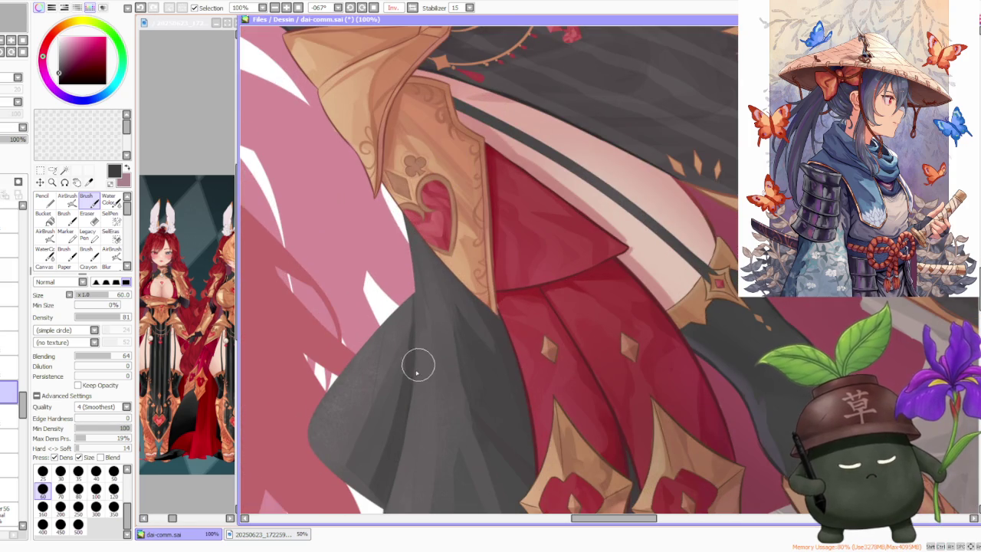
pyautogui.hotkey('ctrl', 'z')
pyautogui.moveTo(401, 453); pyautogui.dragTo(410, 392)
pyautogui.hotkey('ctrl', 'z')
pyautogui.hotkey('ctrl', 'z')
pyautogui.moveTo(403, 446)
pyautogui.mouseDown()
pyautogui.moveTo(418, 379)
pyautogui.moveTo(407, 437)
pyautogui.mouseUp()
pyautogui.hotkey('ctrl', 'z')
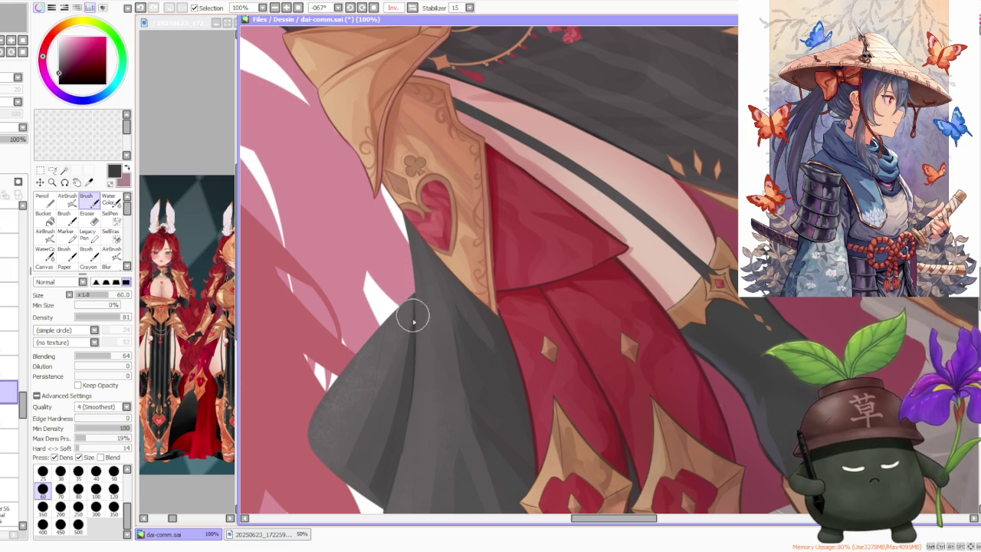
# - Darken and extend the shading higher along the grey fabric edge
pyautogui.moveTo(416, 360); pyautogui.dragTo(420, 281)
pyautogui.moveTo(416, 345)
pyautogui.mouseDown()
pyautogui.moveTo(416, 274)
pyautogui.moveTo(417, 306)
pyautogui.moveTo(423, 281)
pyautogui.moveTo(410, 257)
pyautogui.moveTo(420, 289)
pyautogui.moveTo(410, 249)
pyautogui.moveTo(421, 296)
pyautogui.moveTo(400, 199)
pyautogui.mouseUp()
pyautogui.moveTo(400, 199); pyautogui.dragTo(412, 280)
pyautogui.scroll(2, 413, 281)
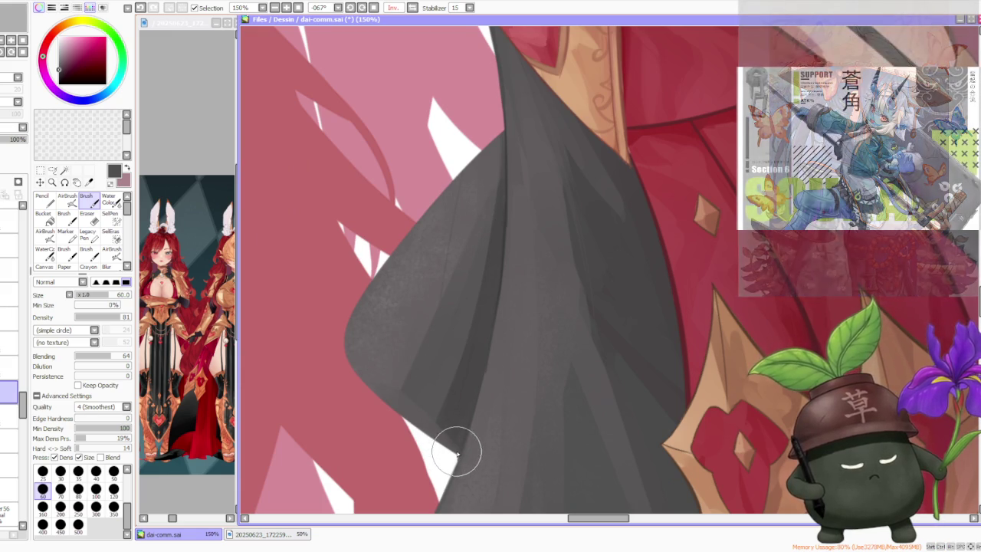
pyautogui.hotkey('ctrl', 'z')
pyautogui.moveTo(455, 453); pyautogui.dragTo(379, 394)
pyautogui.hotkey('ctrl', 'z')
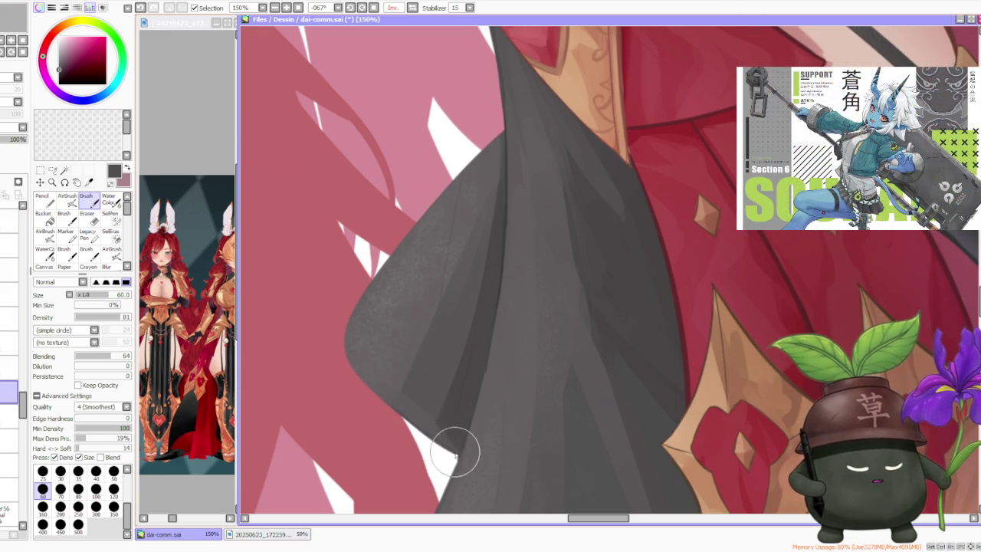
# - Paint grey up the fabric edge to its tip, retrying until it sits slightly higher
pyautogui.moveTo(431, 438); pyautogui.dragTo(361, 377)
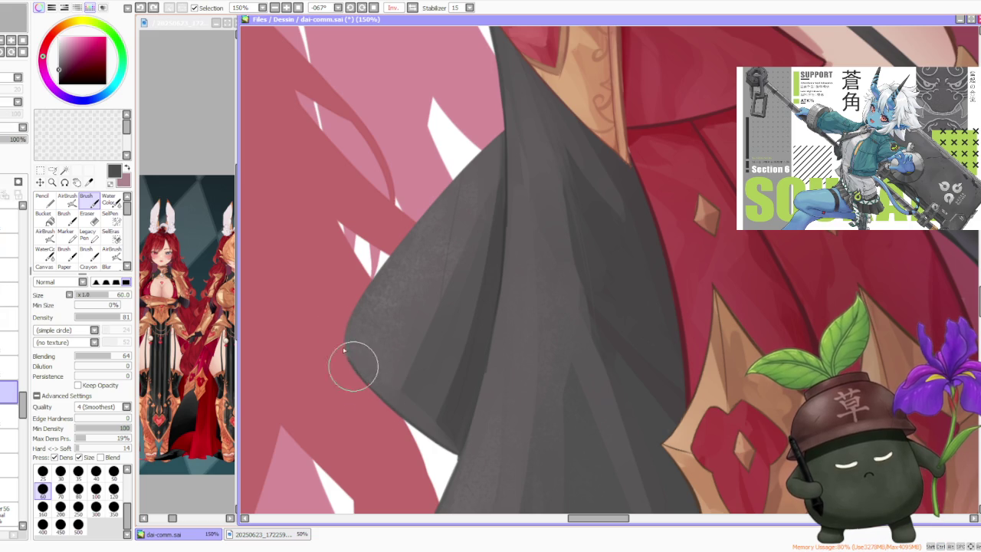
pyautogui.moveTo(343, 343); pyautogui.dragTo(391, 262)
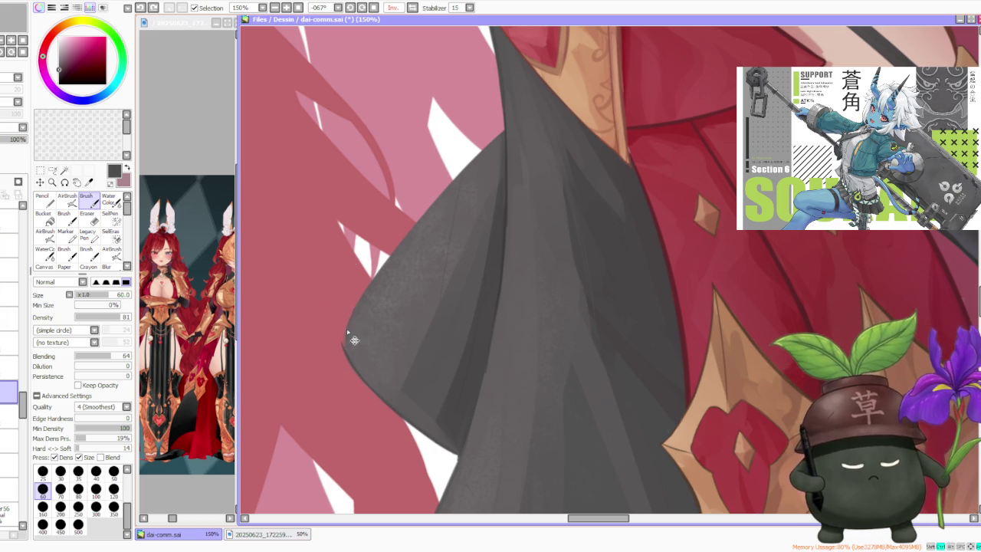
pyautogui.hotkey('ctrl', 'z')
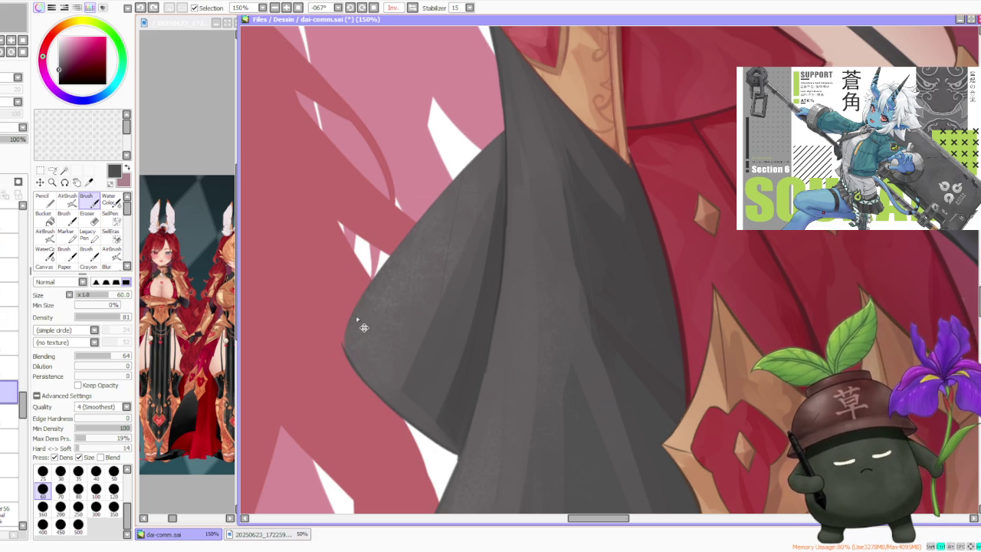
pyautogui.moveTo(343, 347); pyautogui.dragTo(401, 241)
pyautogui.hotkey('ctrl', 'z')
pyautogui.moveTo(344, 344); pyautogui.dragTo(410, 230)
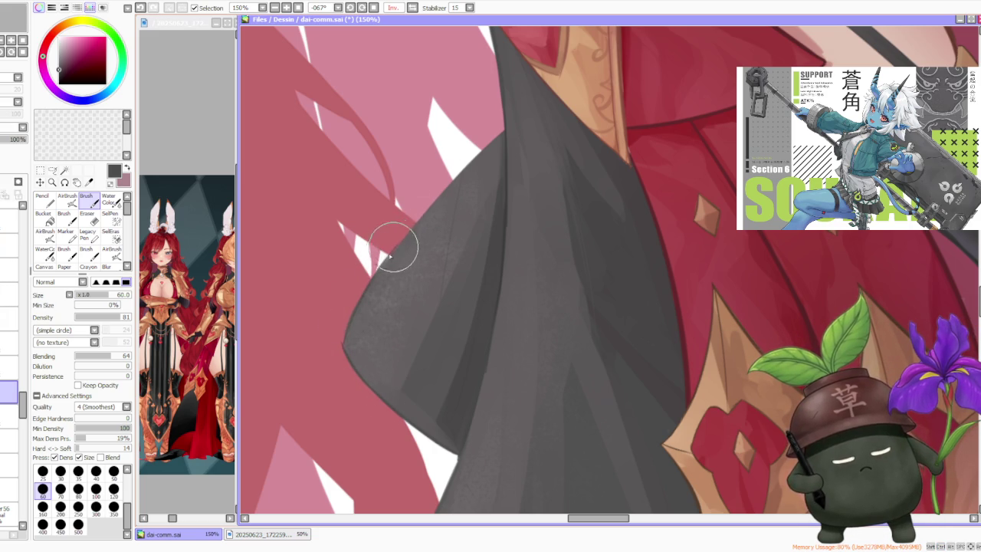
pyautogui.hotkey('ctrl', 'z')
pyautogui.moveTo(385, 265); pyautogui.dragTo(462, 171)
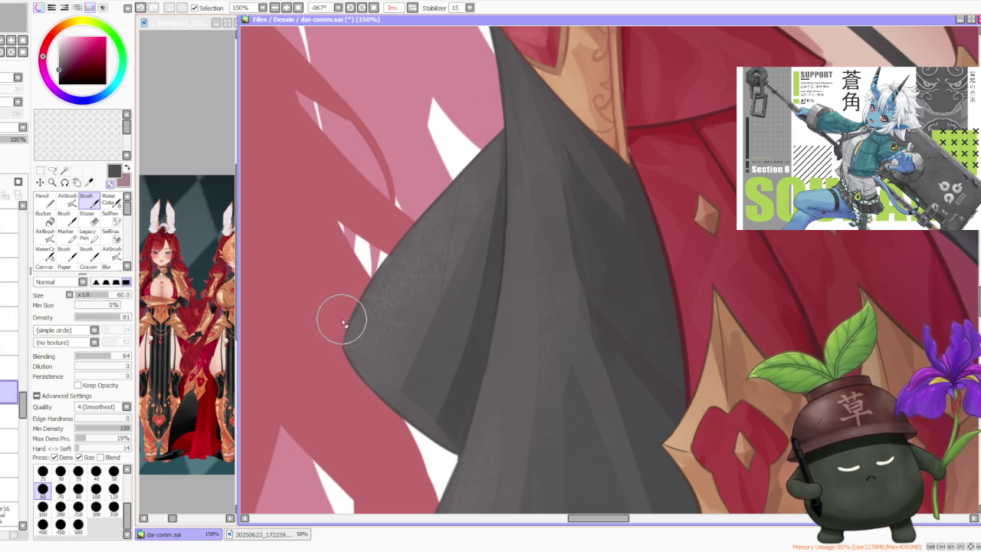
# - On another layer, eyedrop the fabric's grey and fill its left edge outward
pyautogui.click(11, 416)
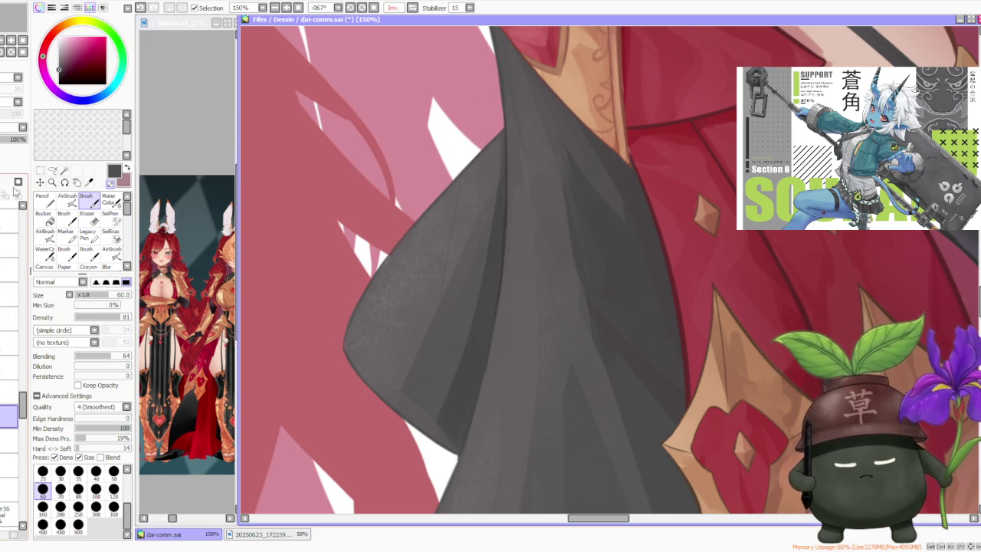
pyautogui.keyDown('alt'); pyautogui.click(350, 342); pyautogui.keyUp('alt')
pyautogui.moveTo(347, 352)
pyautogui.mouseDown()
pyautogui.moveTo(339, 328)
pyautogui.moveTo(373, 268)
pyautogui.mouseUp()
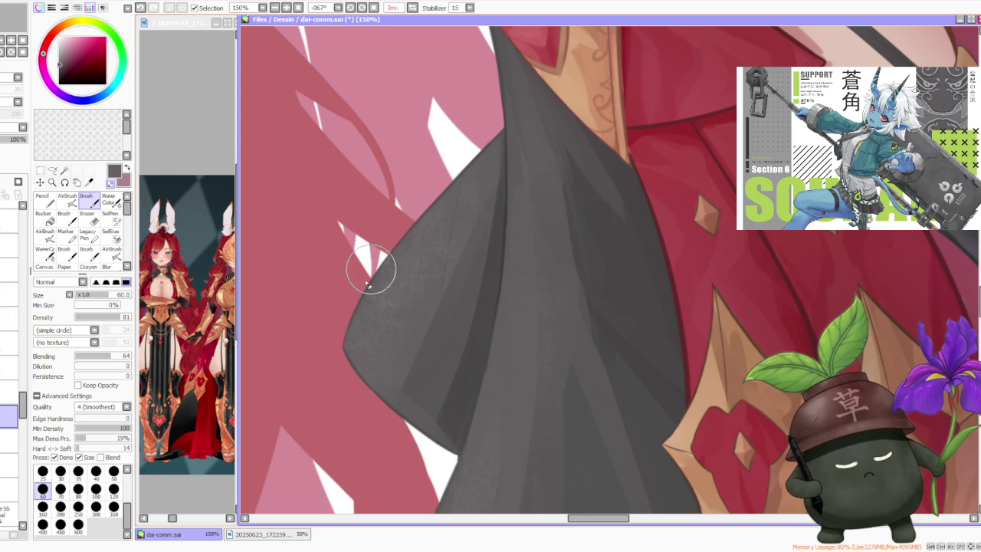
pyautogui.scroll(2, 378, 278)
pyautogui.scroll(2, 414, 245)
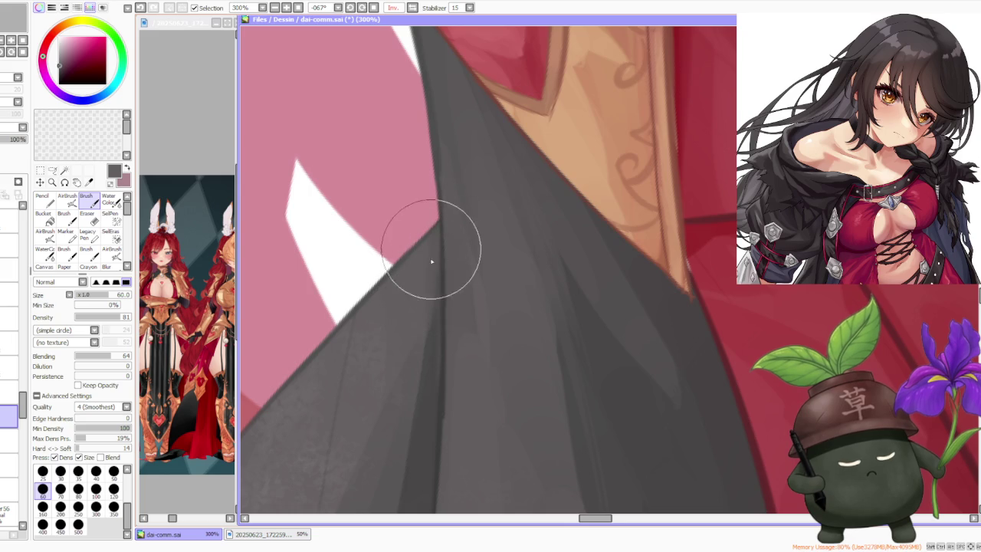
pyautogui.scroll(-2, 433, 256)
pyautogui.scroll(-2, 438, 258)
pyautogui.scroll(2, 437, 260)
pyautogui.scroll(1, 429, 284)
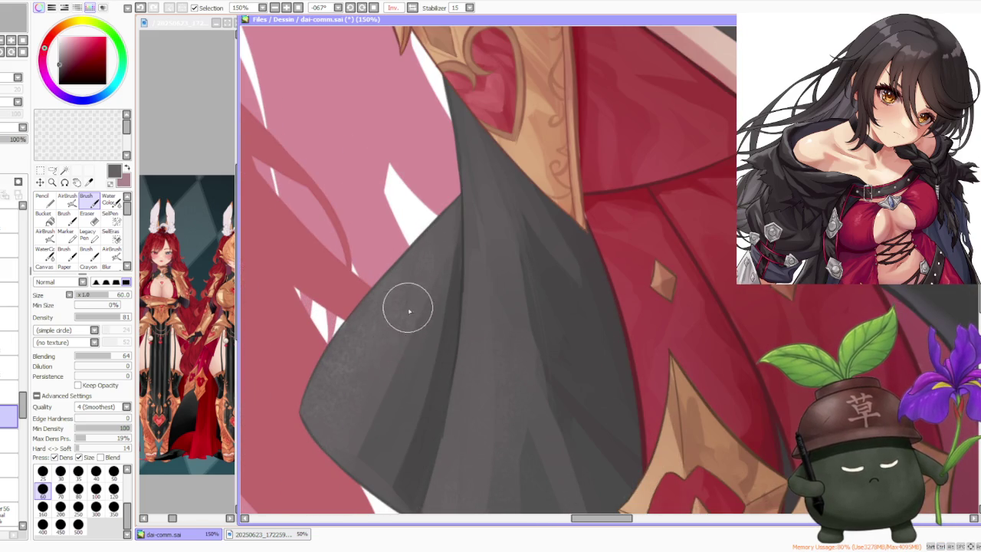
pyautogui.scroll(-1, 391, 367)
pyautogui.scroll(2, 379, 390)
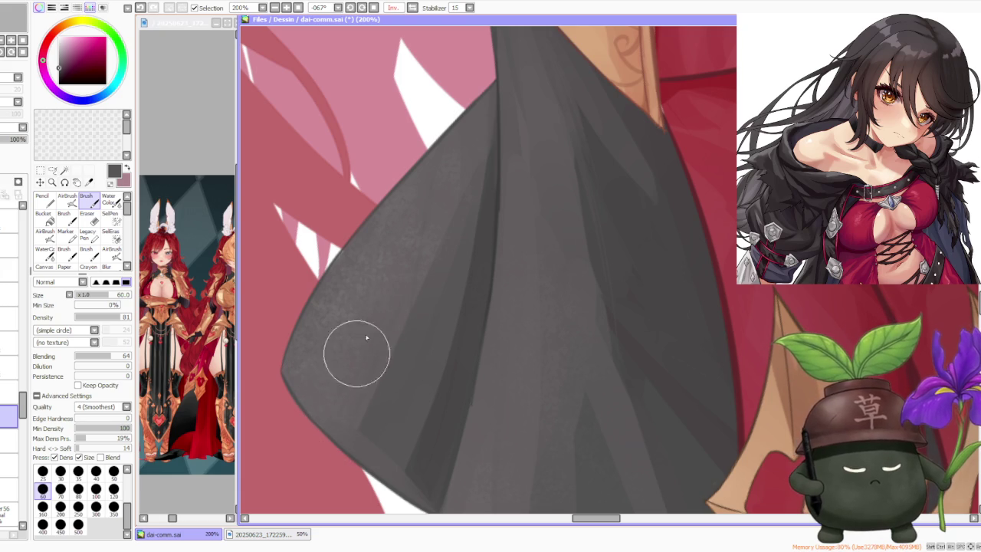
pyautogui.scroll(-1, 449, 252)
pyautogui.scroll(-1, 460, 227)
pyautogui.scroll(-1, 475, 276)
pyautogui.scroll(1, 460, 322)
pyautogui.scroll(-1, 462, 287)
pyautogui.scroll(-1, 460, 339)
pyautogui.scroll(1, 440, 363)
pyautogui.scroll(-1, 507, 349)
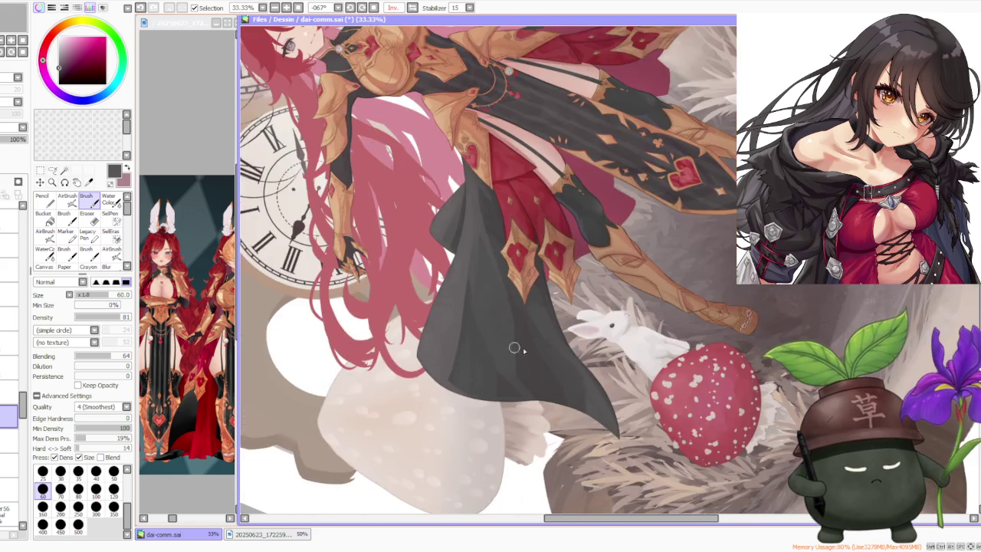
pyautogui.scroll(2, 508, 348)
pyautogui.keyDown('alt'); pyautogui.click(510, 335); pyautogui.keyUp('alt')
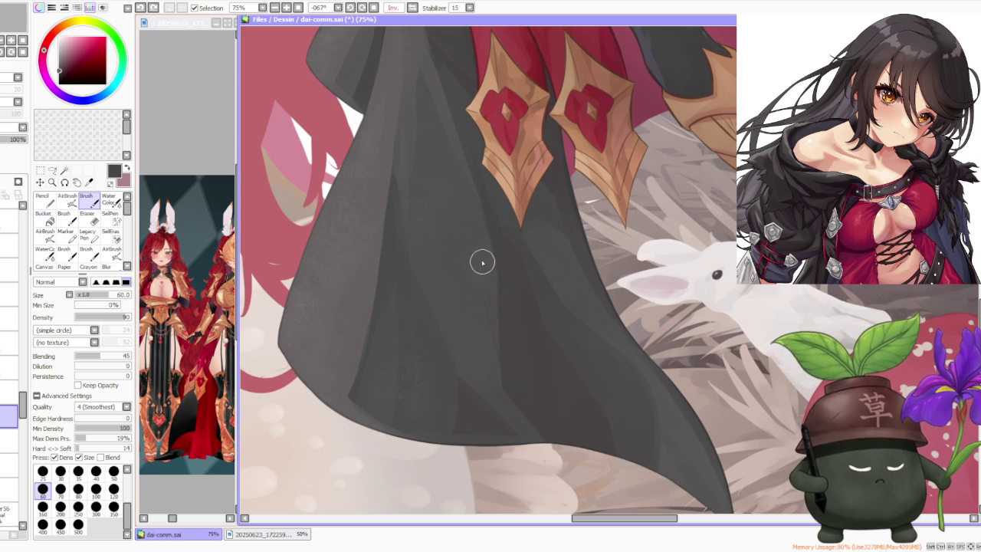
pyautogui.scroll(-1, 492, 261)
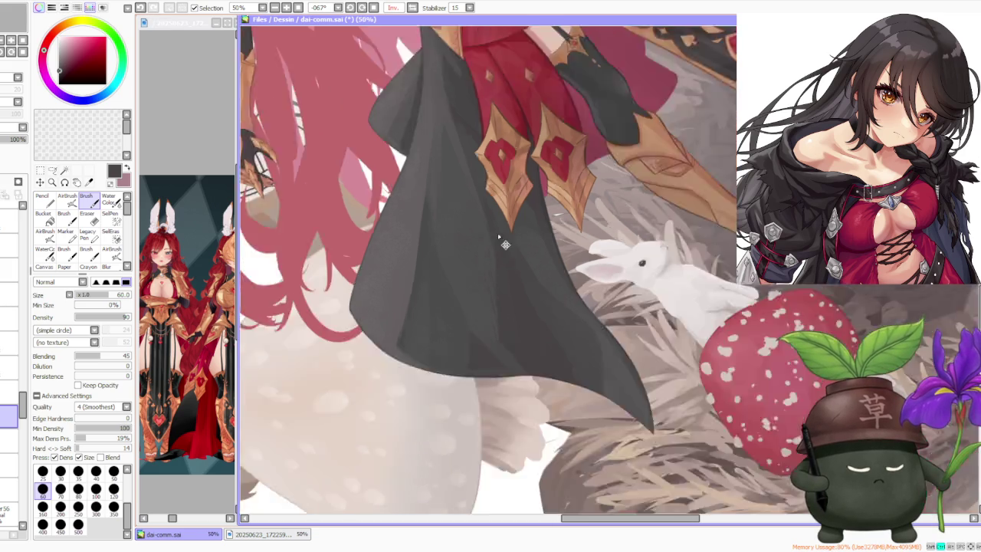
pyautogui.scroll(-2, 496, 235)
pyautogui.scroll(2, 495, 235)
pyautogui.scroll(-1, 498, 387)
pyautogui.scroll(-1, 497, 387)
pyautogui.scroll(3, 469, 235)
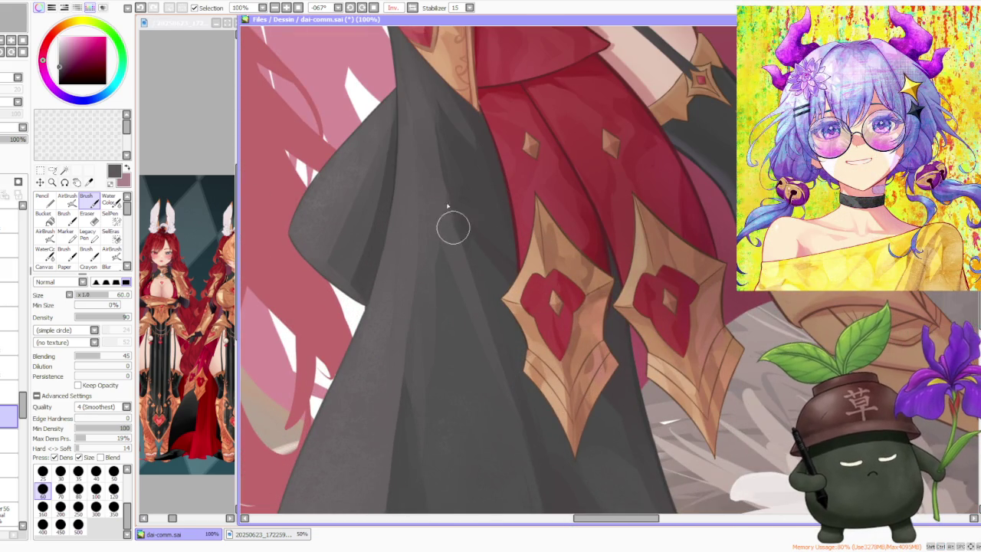
pyautogui.scroll(-3, 465, 231)
pyautogui.scroll(-1, 464, 231)
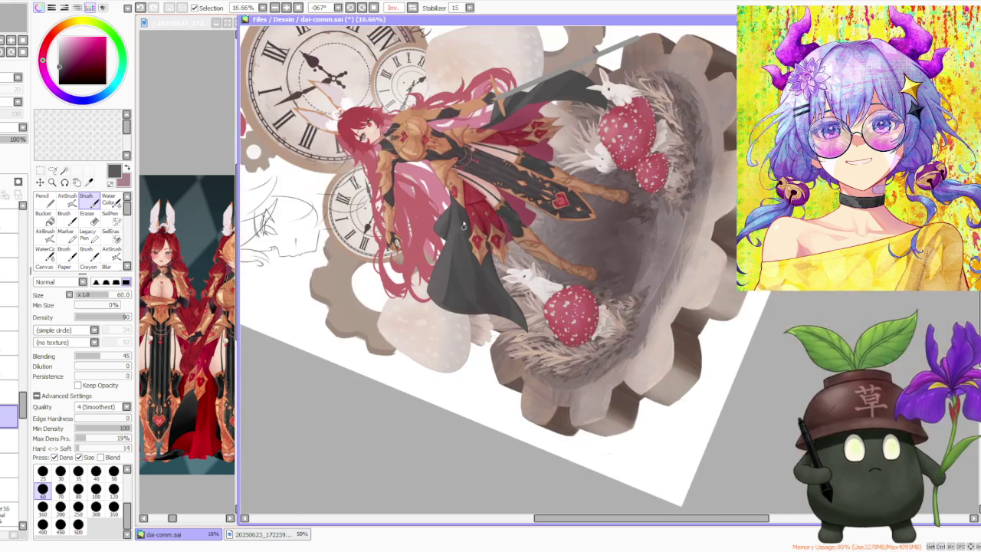
pyautogui.scroll(2, 464, 231)
pyautogui.scroll(1, 476, 230)
pyautogui.keyDown('alt'); pyautogui.click(459, 237); pyautogui.keyUp('alt')
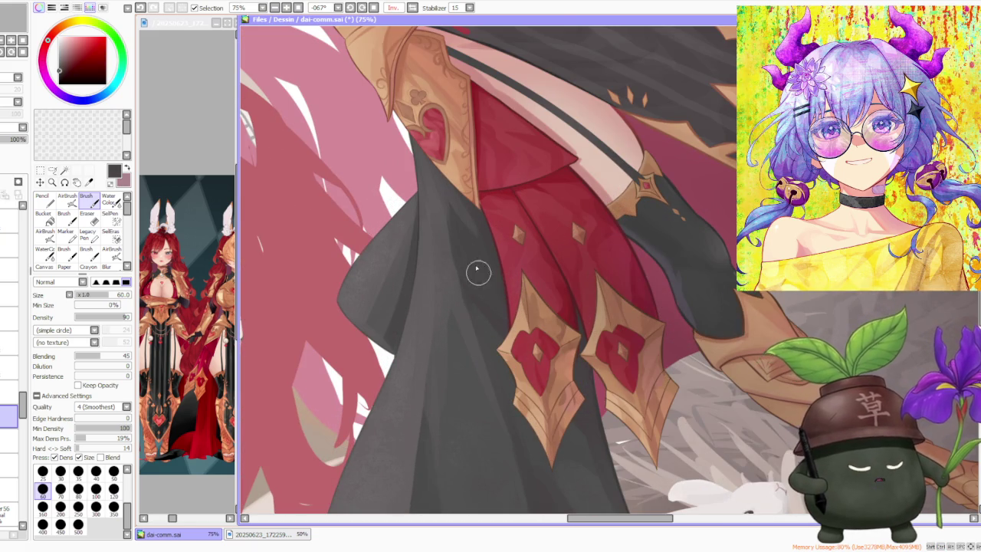
pyautogui.scroll(-3, 496, 309)
pyautogui.scroll(3, 457, 346)
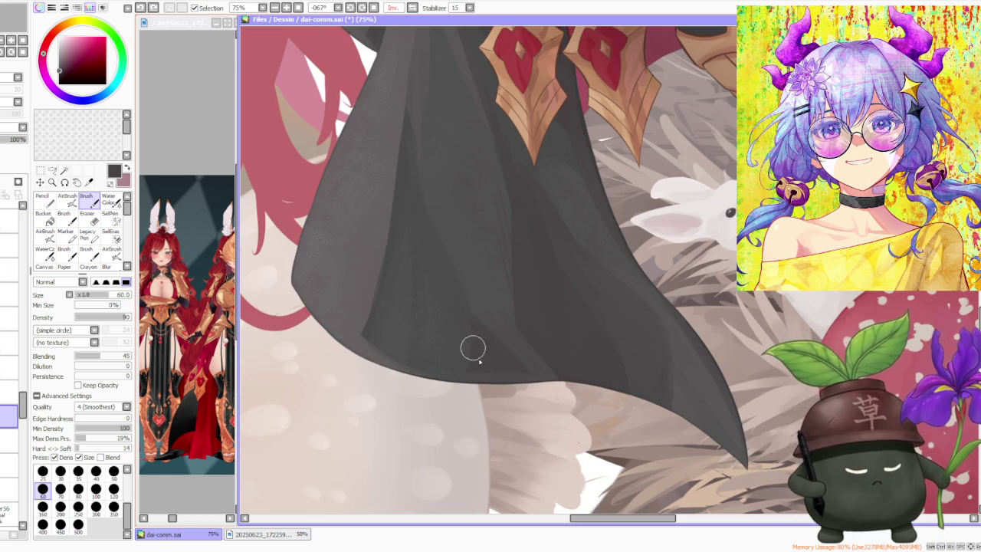
pyautogui.scroll(-4, 478, 259)
pyautogui.scroll(4, 546, 257)
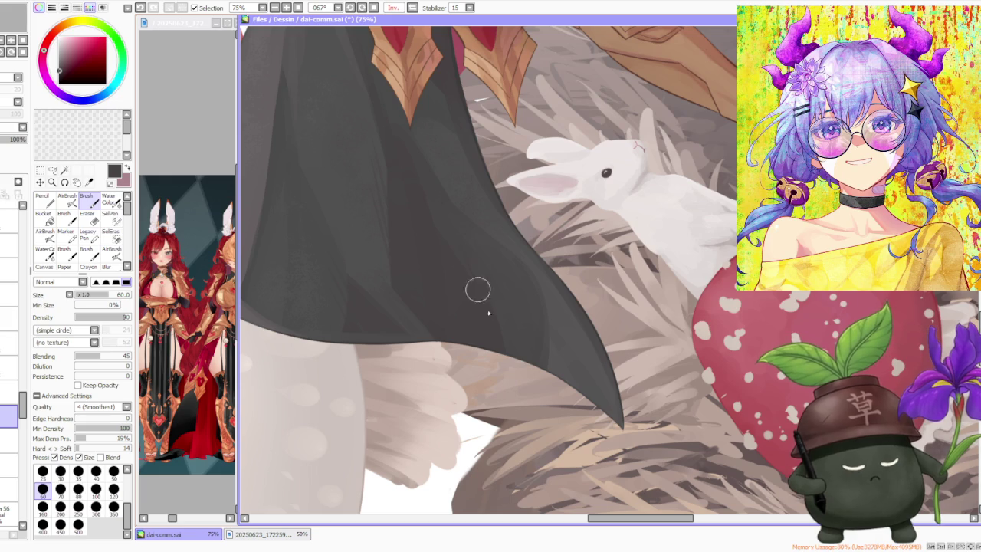
pyautogui.scroll(-1, 472, 297)
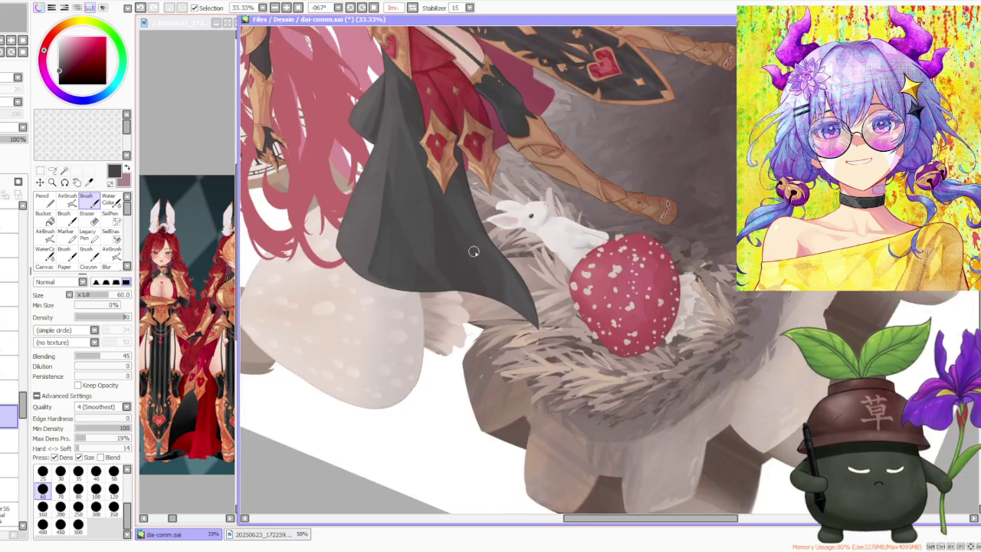
pyautogui.scroll(-2, 471, 252)
pyautogui.scroll(1, 456, 167)
pyautogui.scroll(2, 414, 350)
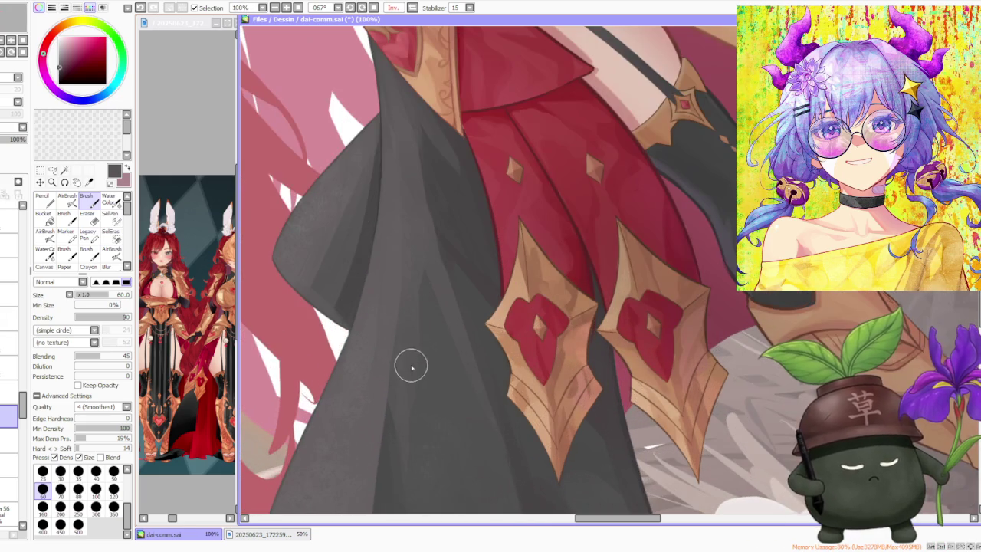
pyautogui.hotkey('ctrl', 'z')
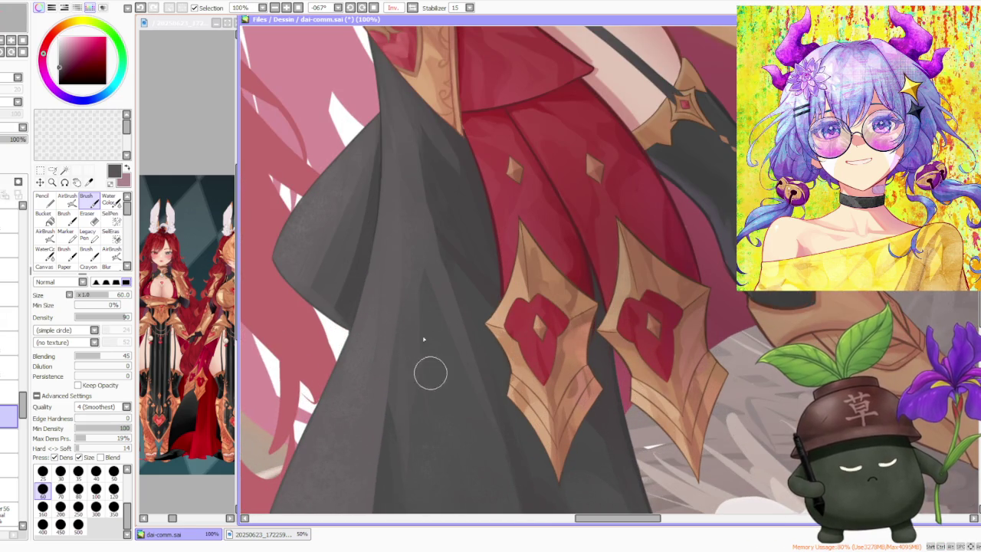
pyautogui.moveTo(414, 264); pyautogui.dragTo(420, 310)
pyautogui.hotkey('ctrl', 'z')
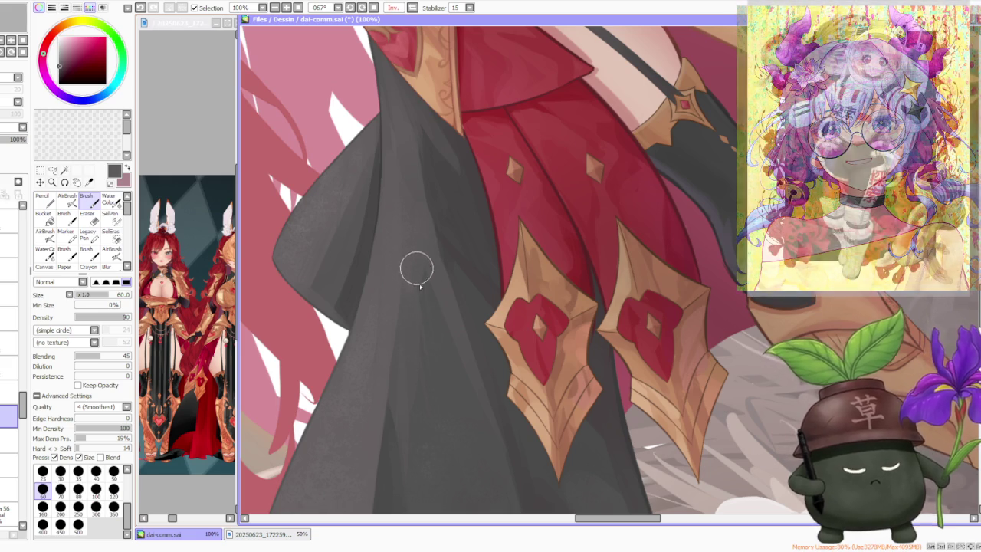
pyautogui.scroll(-2, 432, 322)
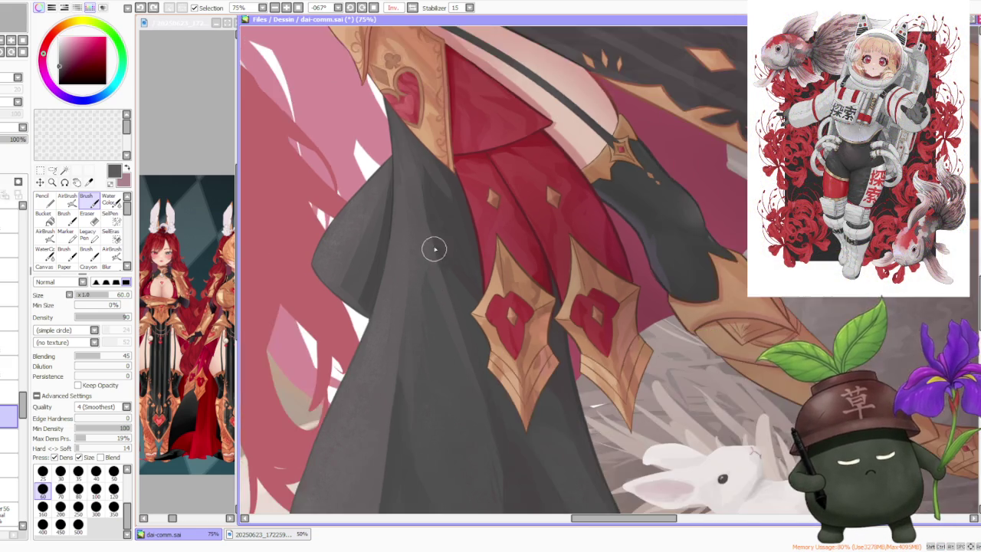
pyautogui.scroll(-6, 435, 247)
pyautogui.click(374, 7)
pyautogui.scroll(-1, 537, 168)
# - Zoom in and out repeatedly to review the whole illustration
pyautogui.scroll(-1, 537, 168)
pyautogui.scroll(2, 537, 168)
pyautogui.scroll(2, 541, 305)
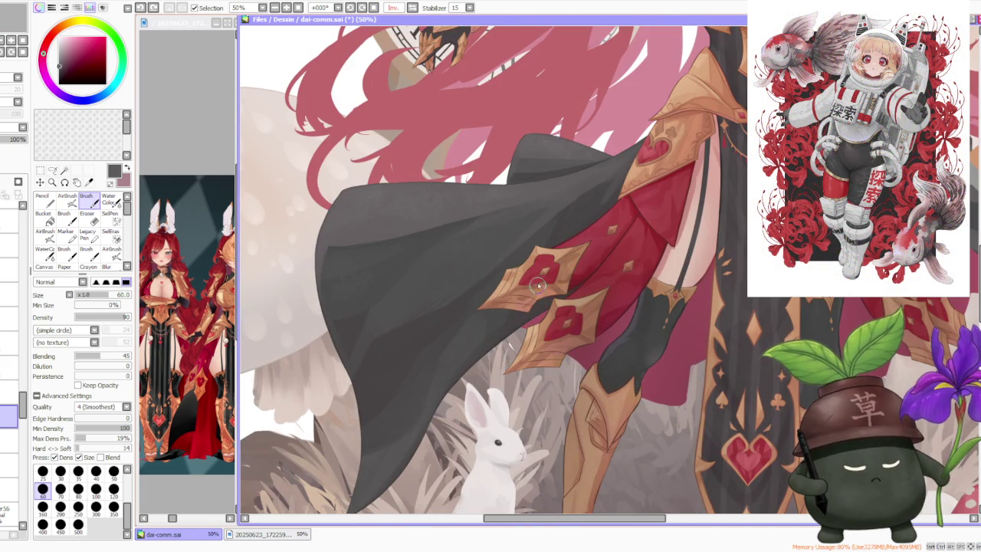
pyautogui.scroll(-2, 537, 286)
pyautogui.scroll(1, 540, 284)
pyautogui.scroll(2, 544, 283)
pyautogui.scroll(-1, 549, 280)
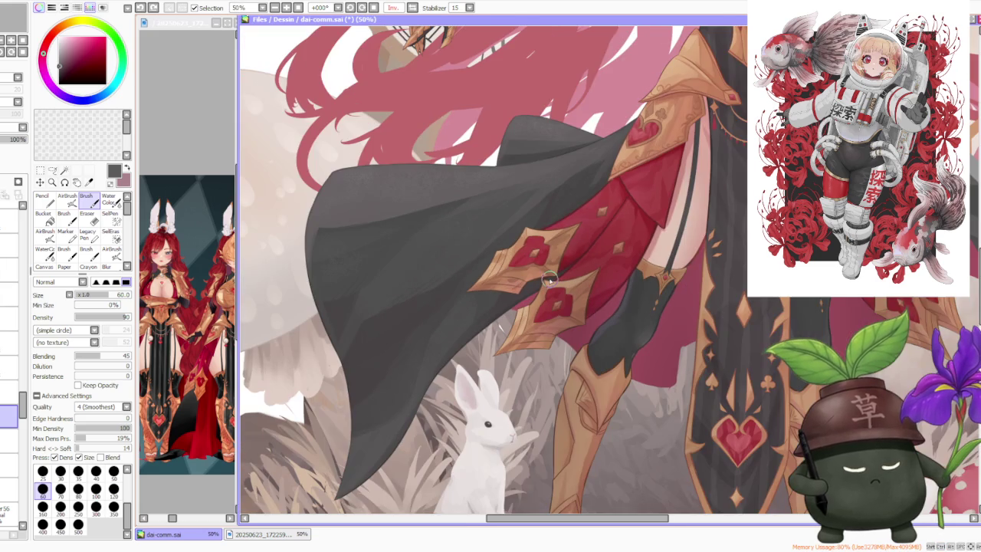
pyautogui.scroll(-3, 549, 279)
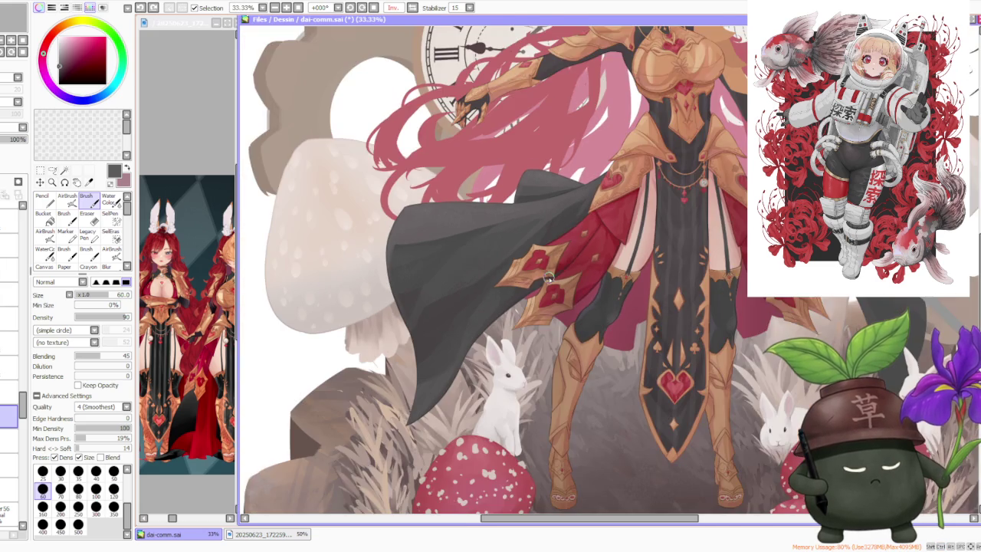
pyautogui.scroll(-1, 556, 287)
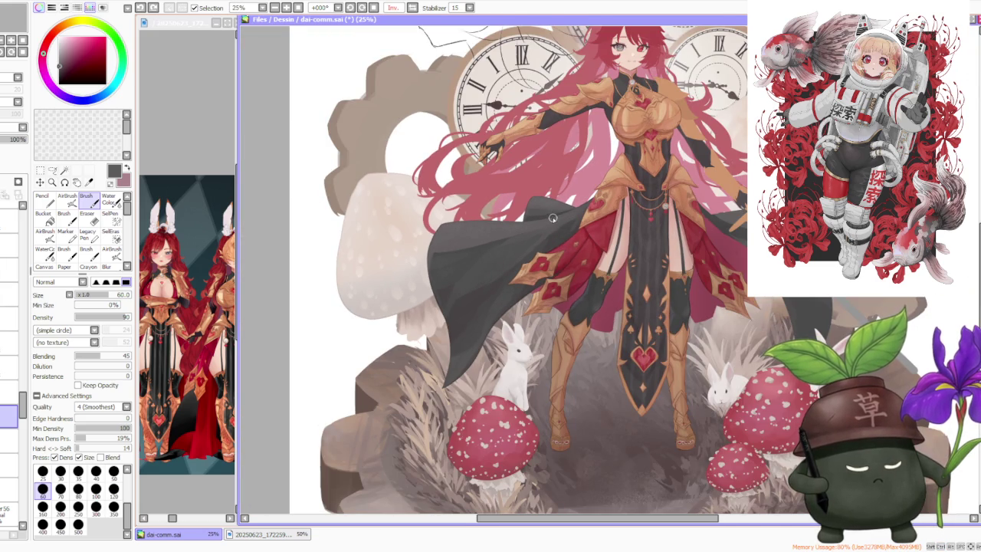
pyautogui.scroll(-1, 550, 228)
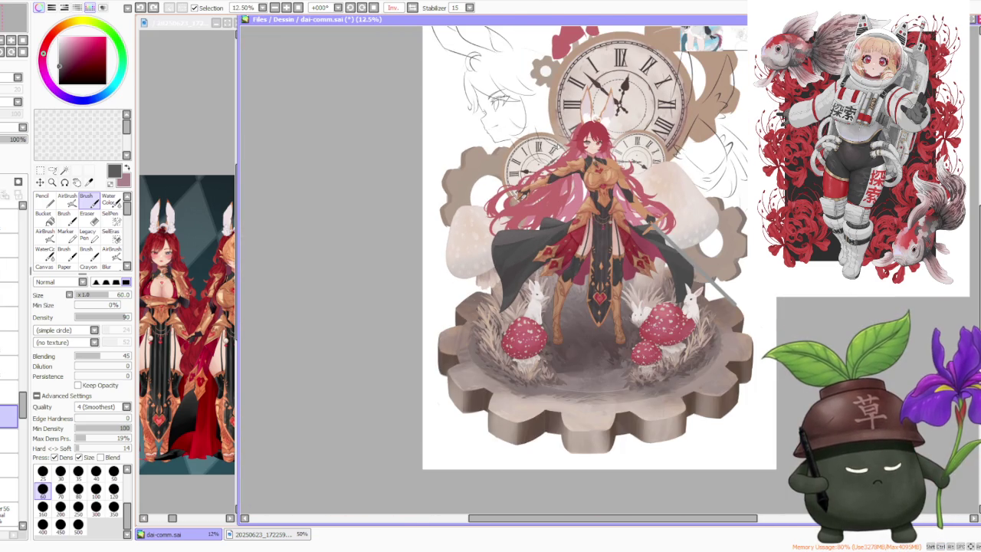
pyautogui.scroll(-1, 695, 105)
pyautogui.scroll(-1, 695, 105)
pyautogui.scroll(-1, 695, 105)
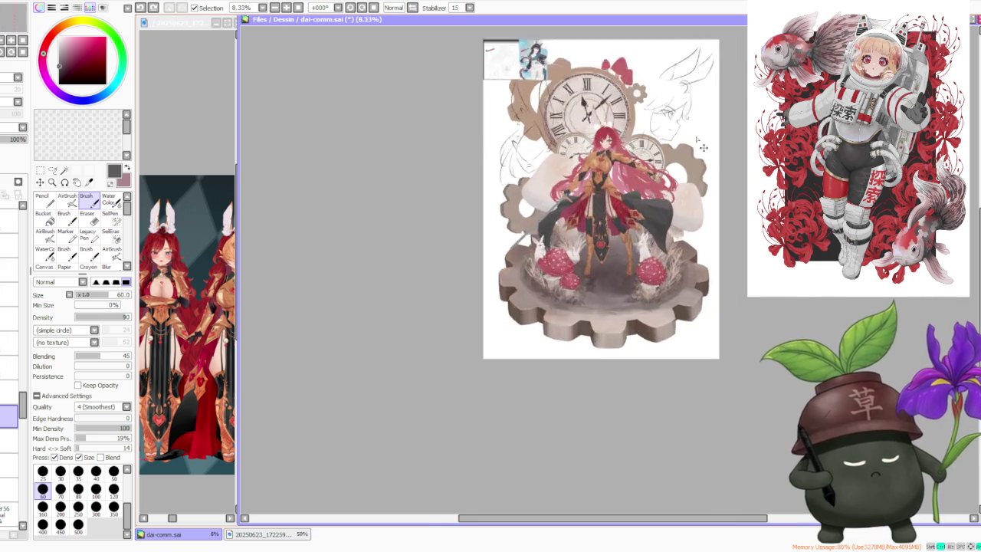
pyautogui.scroll(4, 695, 105)
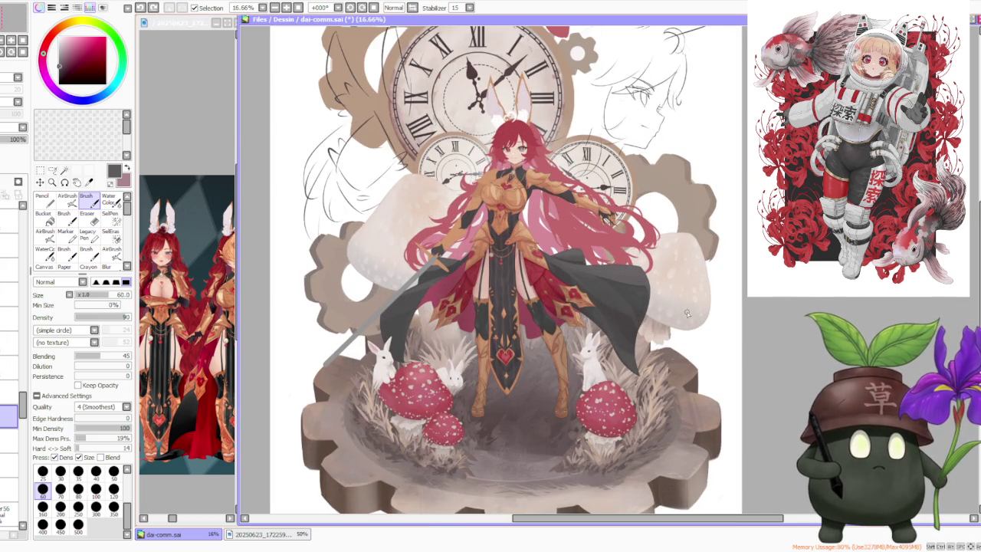
pyautogui.scroll(-2, 573, 307)
pyautogui.scroll(3, 537, 284)
pyautogui.scroll(1, 493, 261)
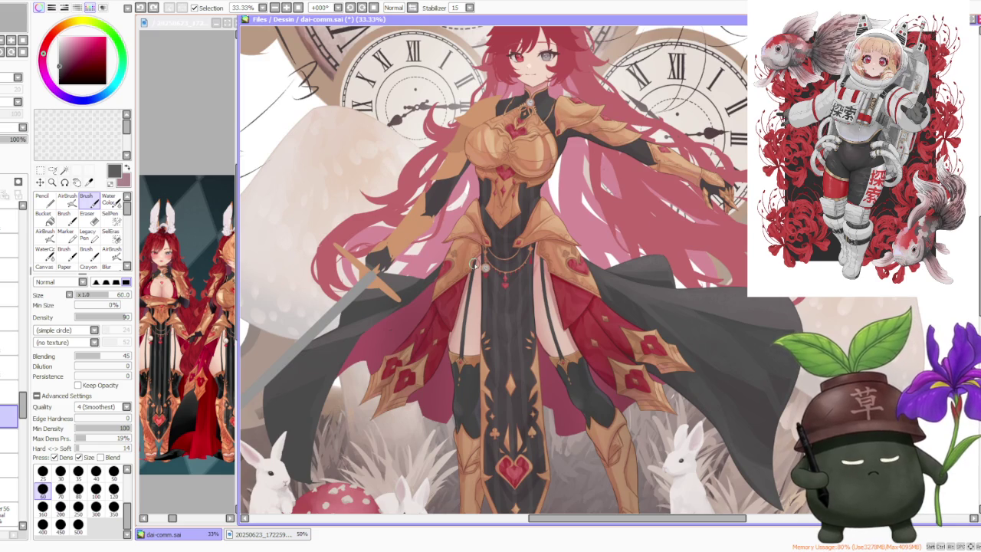
pyautogui.scroll(-1, 476, 264)
pyautogui.scroll(1, 481, 263)
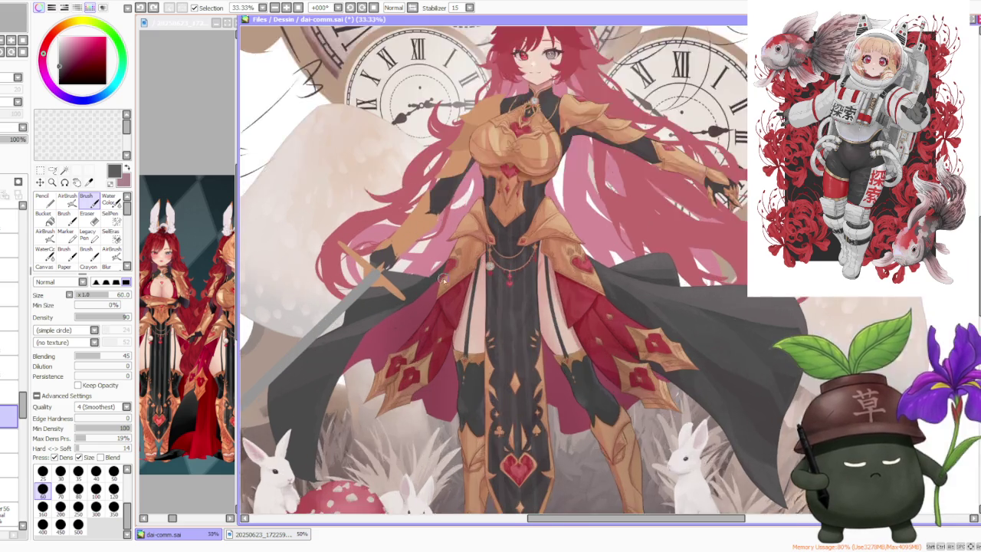
pyautogui.scroll(1, 436, 281)
pyautogui.scroll(-2, 435, 281)
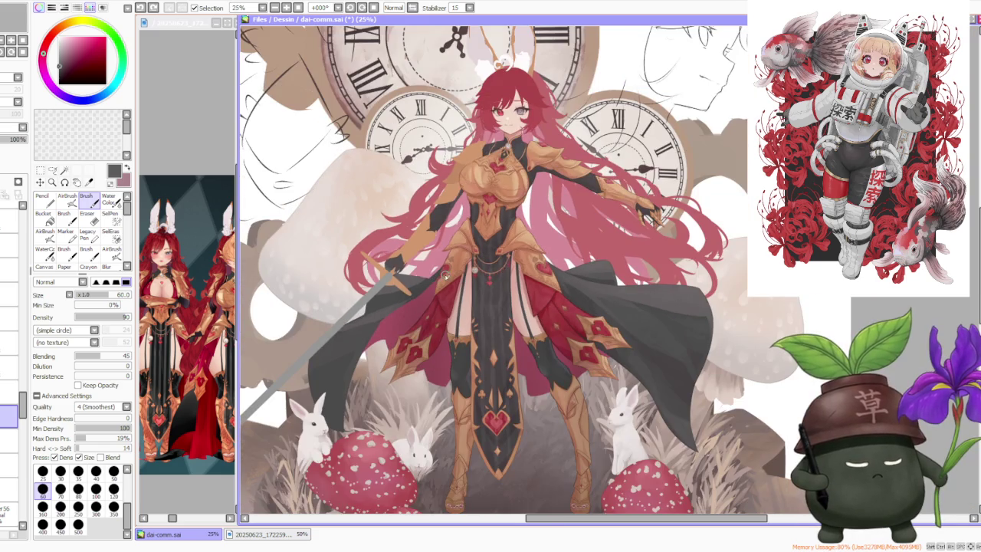
pyautogui.scroll(-1, 448, 271)
pyautogui.scroll(3, 428, 284)
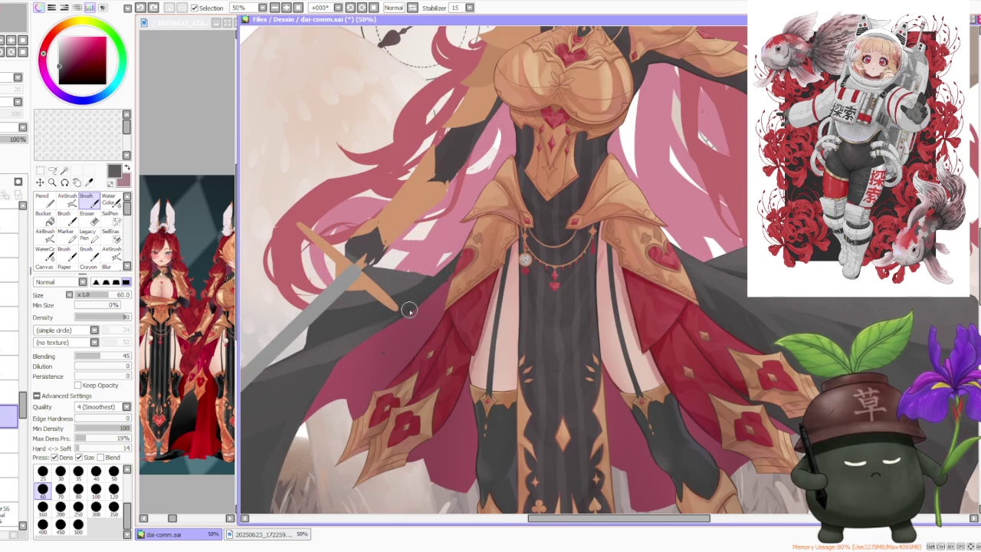
pyautogui.scroll(-1, 404, 313)
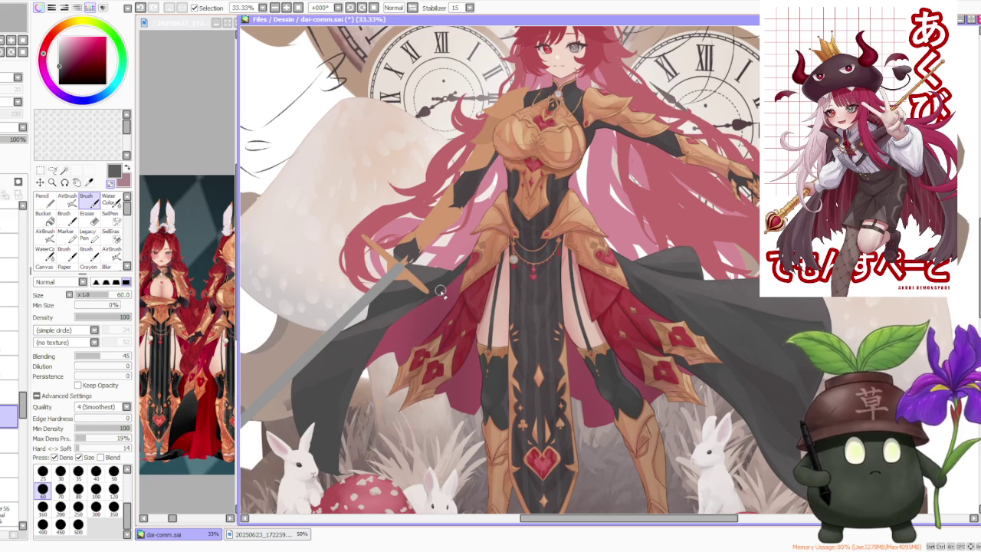
# - Set the brush size to the 120 preset
pyautogui.scroll(-1, 506, 286)
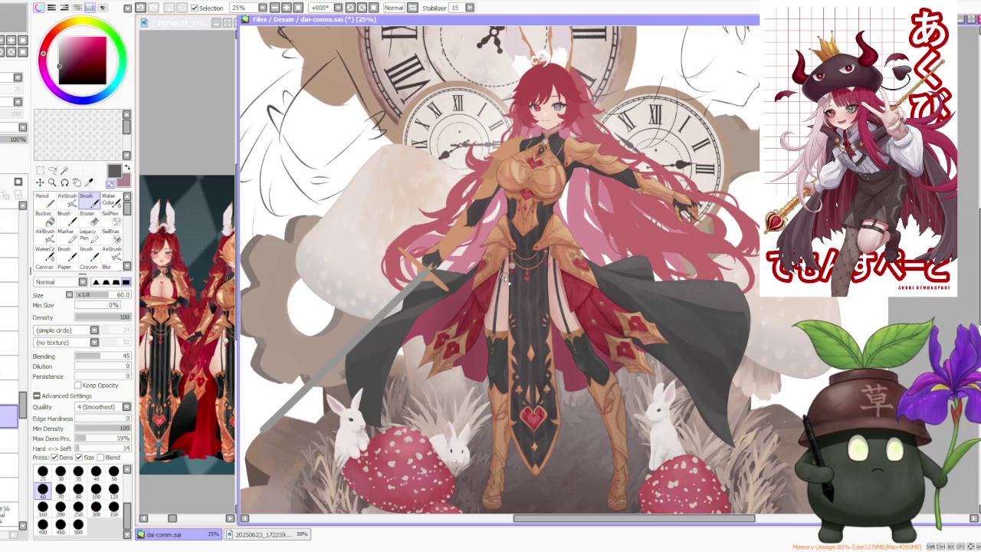
pyautogui.scroll(1, 459, 307)
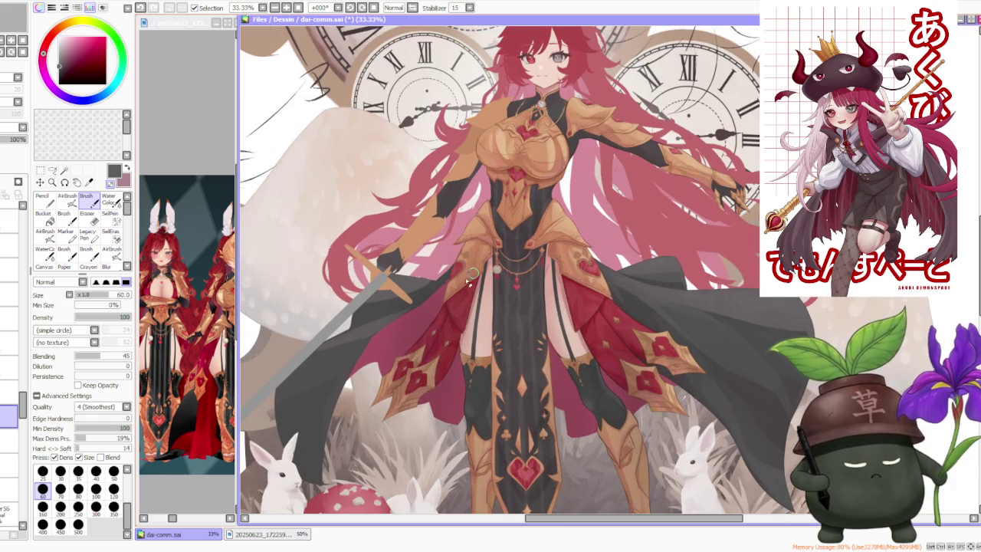
pyautogui.scroll(1, 460, 307)
pyautogui.click(113, 488)
pyautogui.scroll(2, 481, 239)
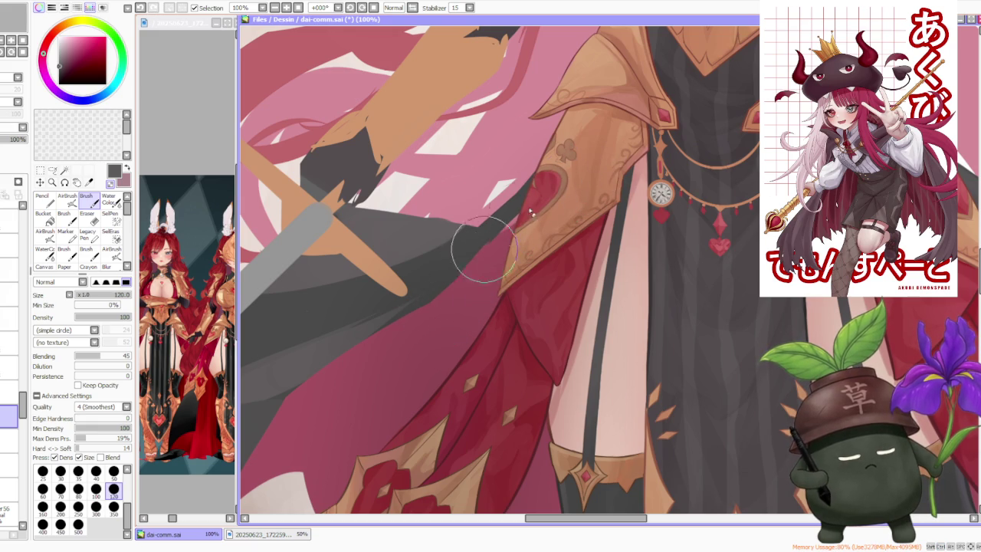
# - Zoom in on the armor and make a different layer active for painting
pyautogui.scroll(-1, 590, 174)
pyautogui.scroll(-2, 590, 175)
pyautogui.scroll(-2, 582, 191)
pyautogui.scroll(5, 571, 210)
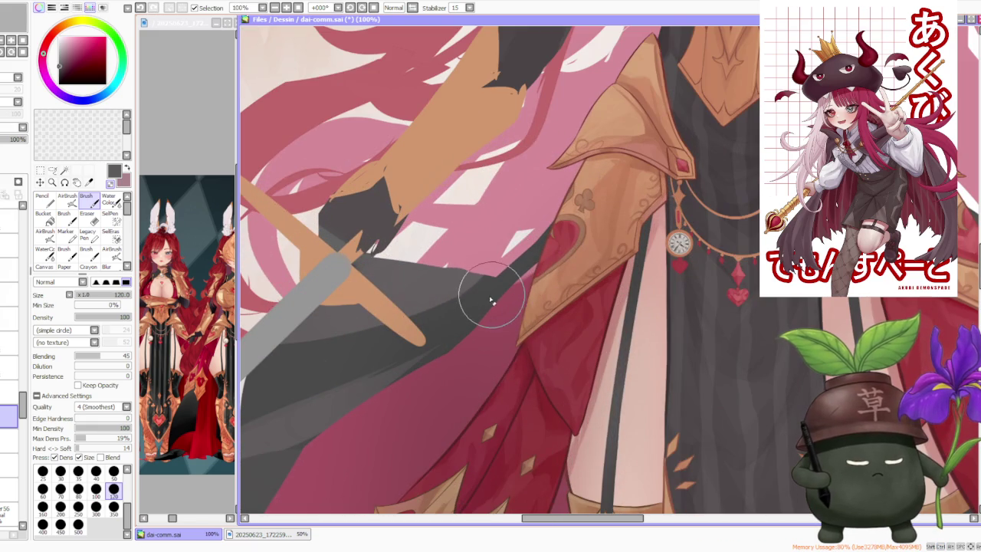
pyautogui.scroll(-1, 494, 283)
pyautogui.scroll(-1, 521, 287)
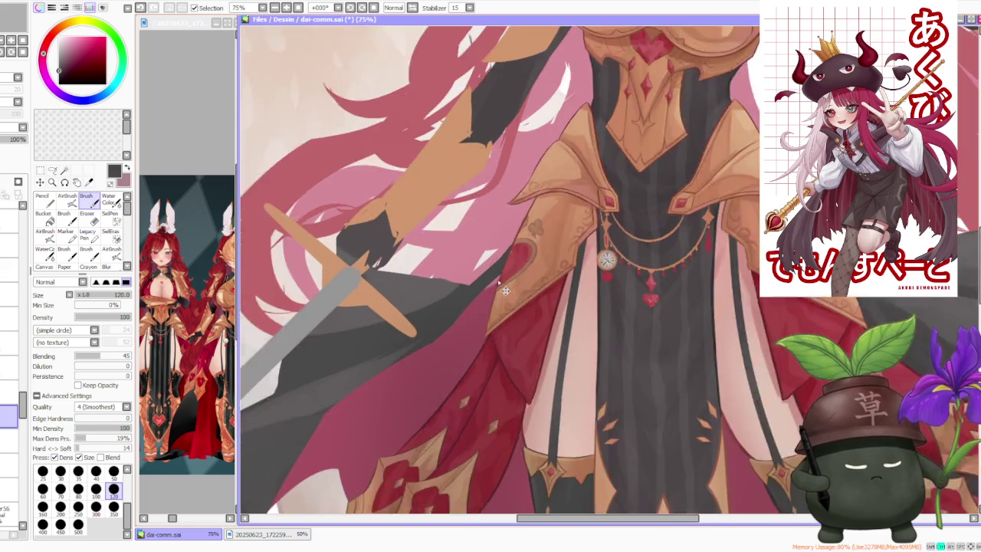
pyautogui.scroll(-1, 521, 288)
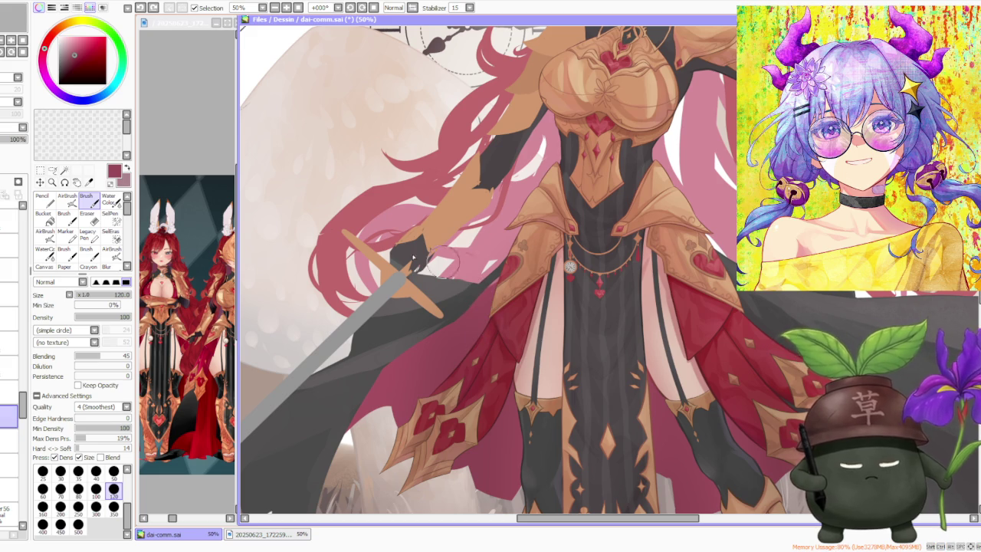
pyautogui.click(155, 9)
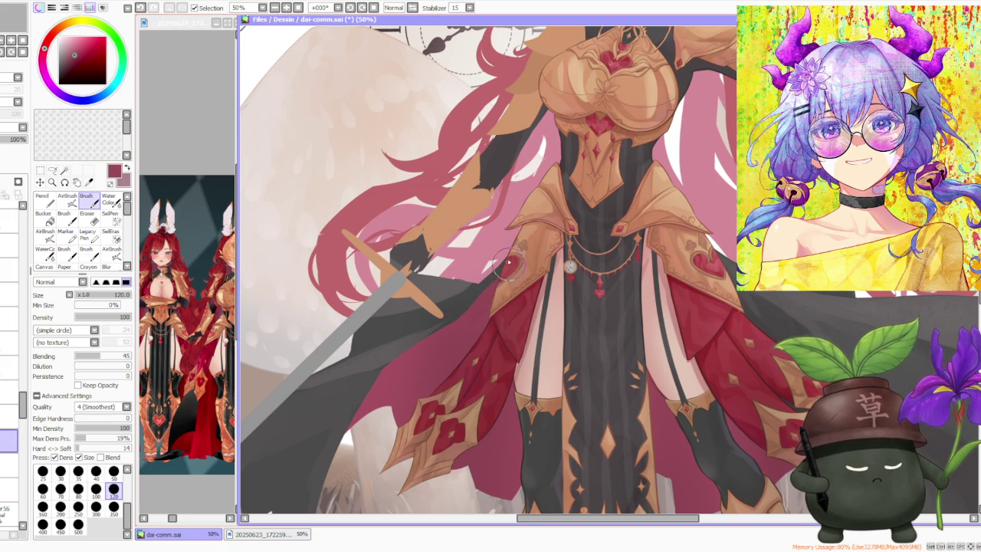
pyautogui.scroll(-2, 509, 266)
pyautogui.scroll(-1, 521, 253)
pyautogui.scroll(-2, 544, 221)
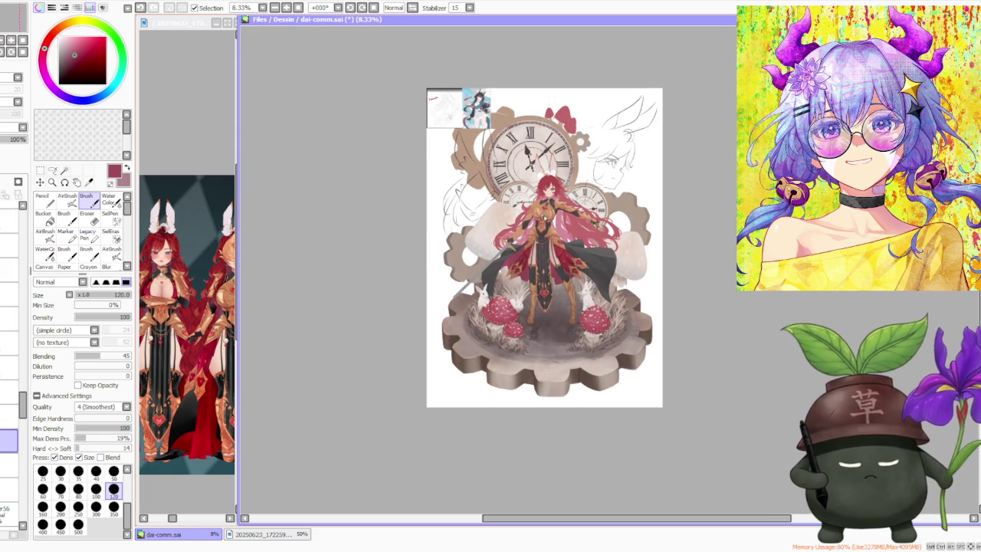
pyautogui.scroll(1, 545, 211)
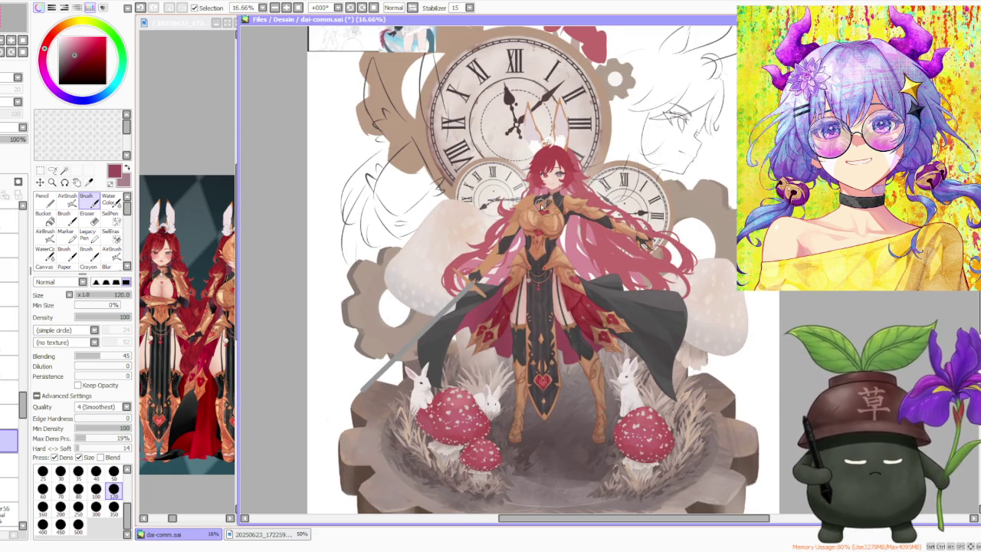
pyautogui.scroll(-1, 594, 242)
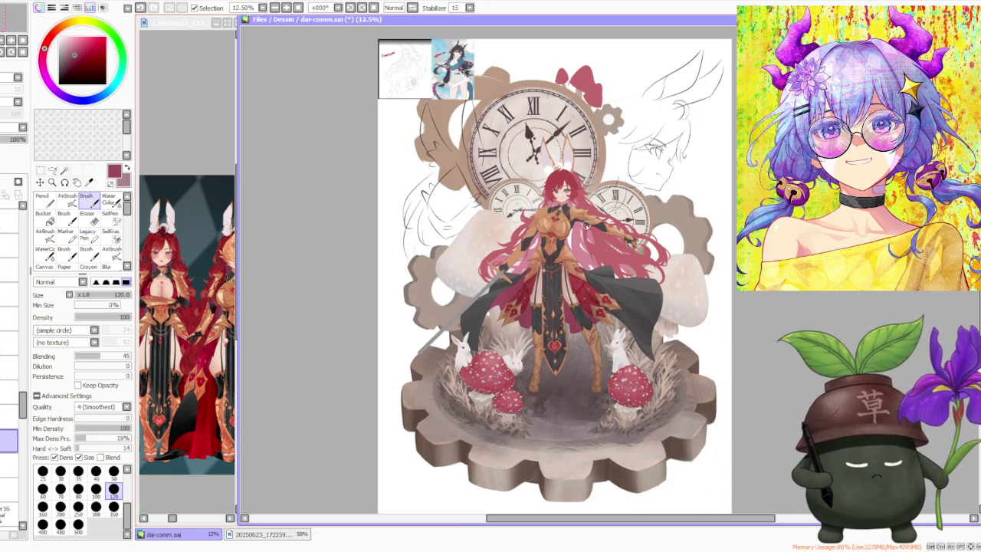
pyautogui.scroll(1, 587, 224)
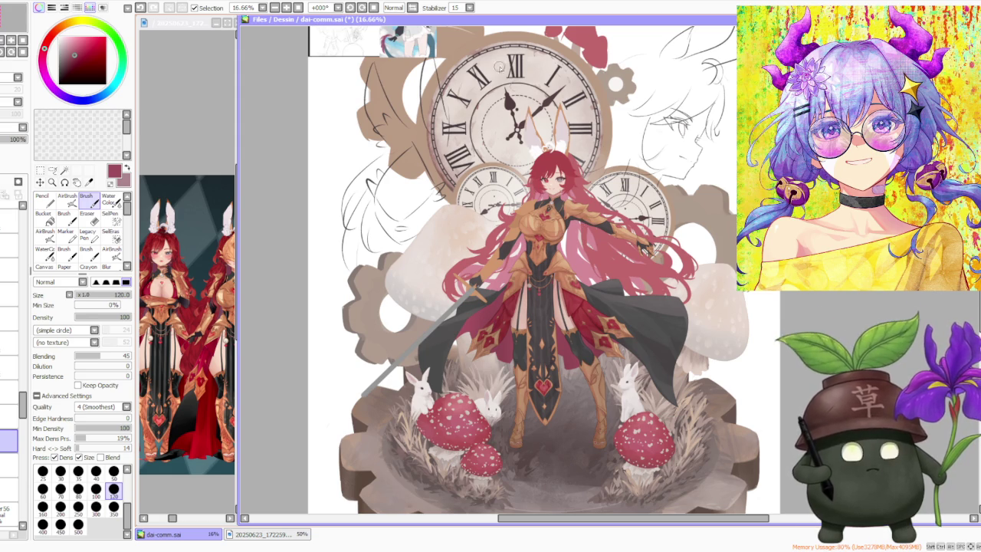
pyautogui.click(412, 8)
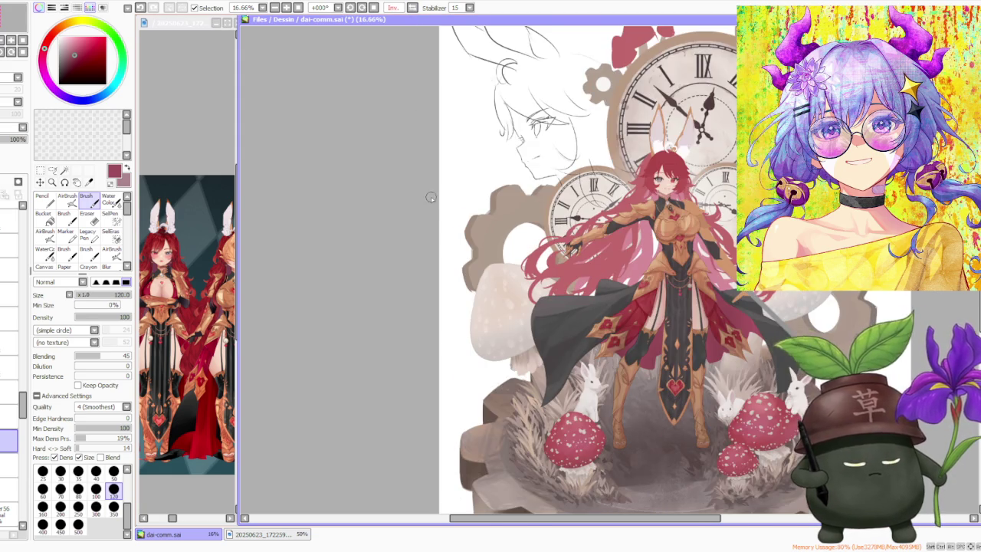
pyautogui.scroll(1, 714, 256)
pyautogui.scroll(1, 714, 257)
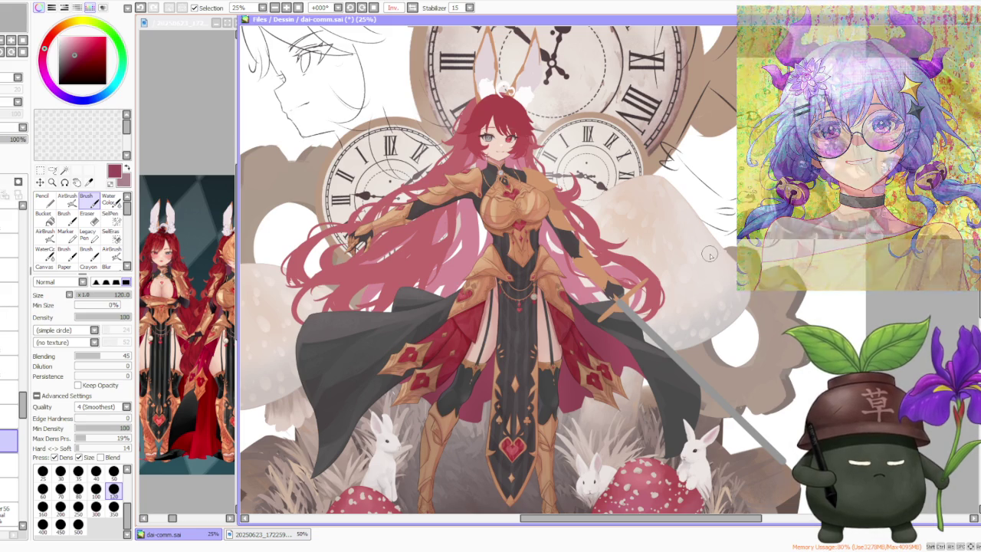
pyautogui.scroll(-1, 710, 256)
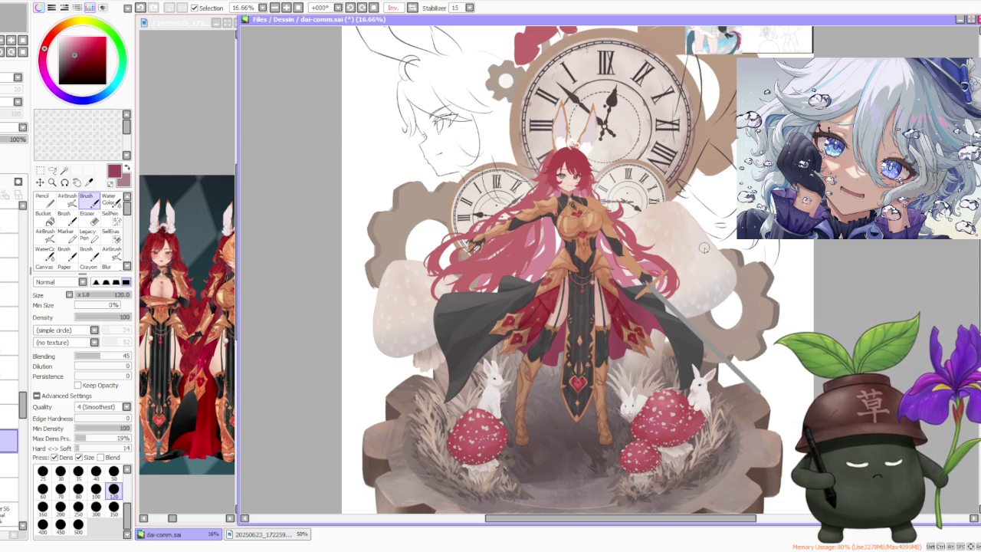
pyautogui.scroll(-1, 704, 247)
pyautogui.scroll(-1, 703, 248)
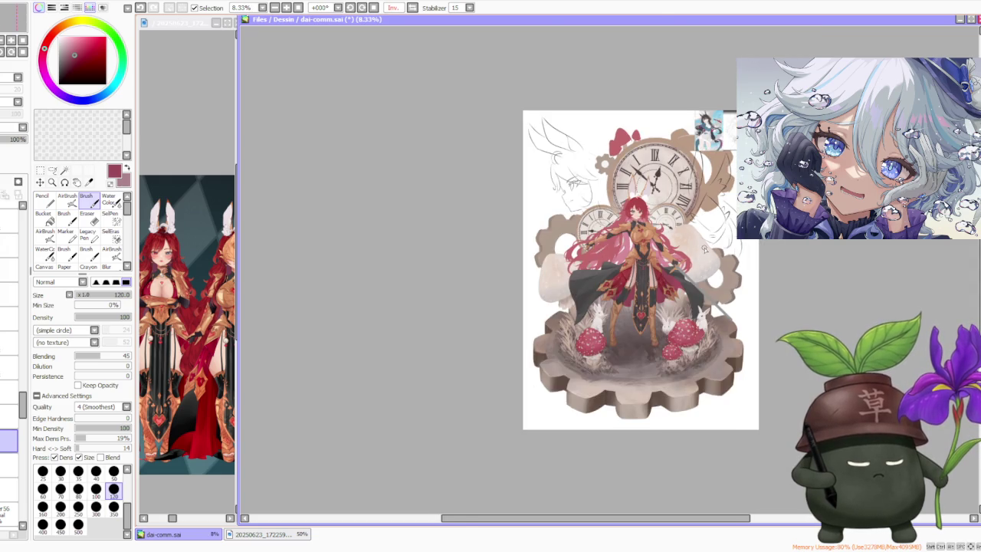
pyautogui.scroll(1, 715, 233)
pyautogui.scroll(1, 715, 249)
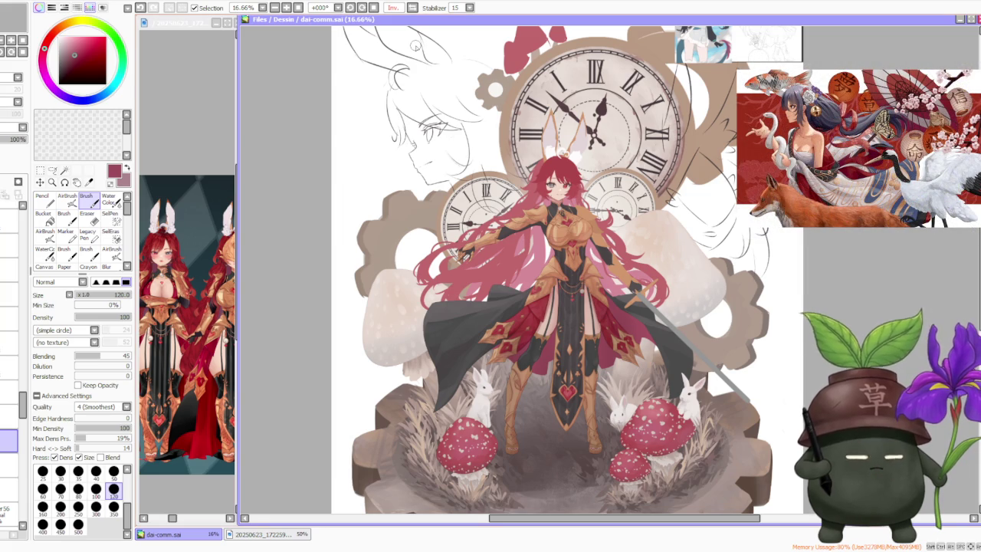
pyautogui.click(416, 8)
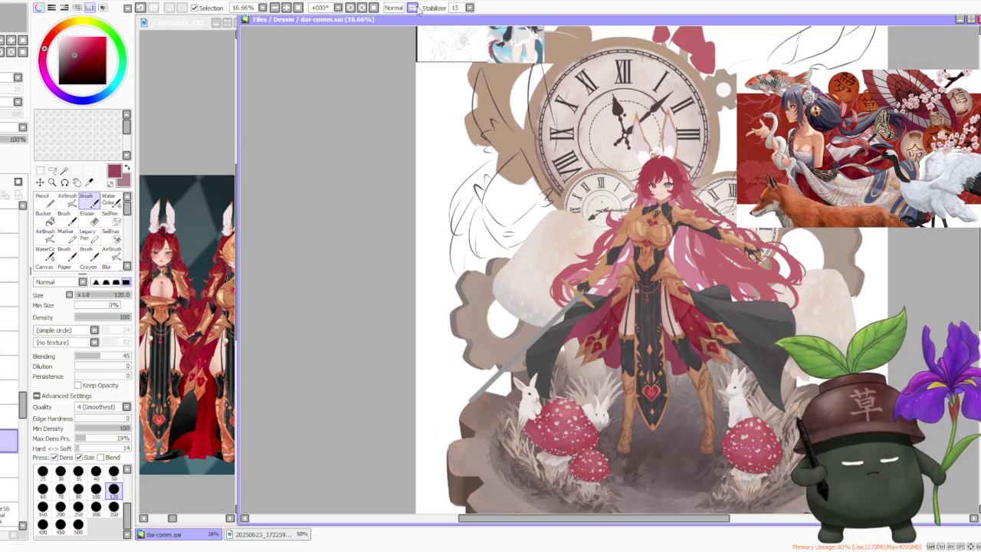
# - At brush size 300, paint the cloak's dark grey over the grass beside the rabbit's head
pyautogui.scroll(-2, 561, 380)
pyautogui.scroll(3, 562, 380)
pyautogui.scroll(2, 560, 377)
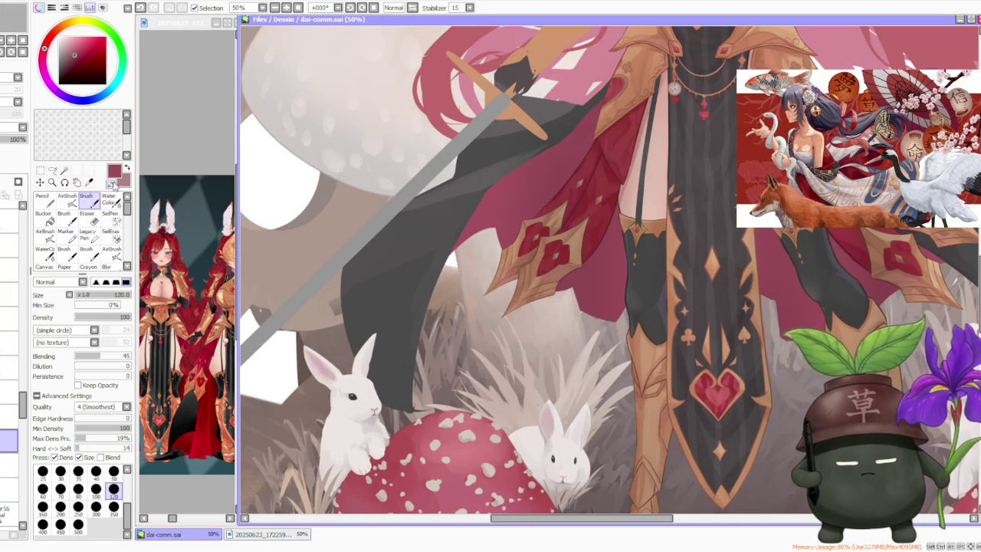
pyautogui.click(96, 507)
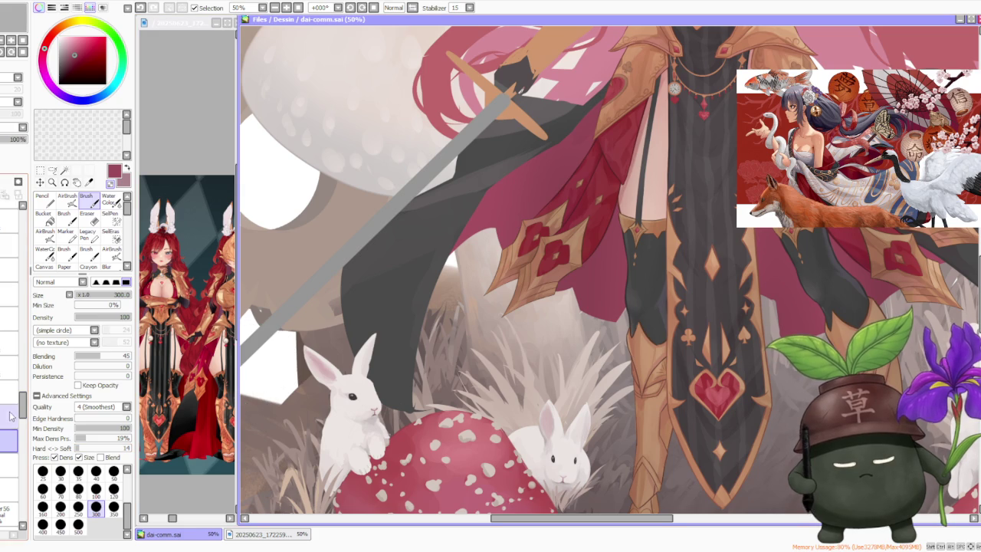
pyautogui.moveTo(357, 393)
pyautogui.mouseDown()
pyautogui.moveTo(434, 410)
pyautogui.moveTo(430, 427)
pyautogui.moveTo(428, 364)
pyautogui.moveTo(417, 424)
pyautogui.mouseUp()
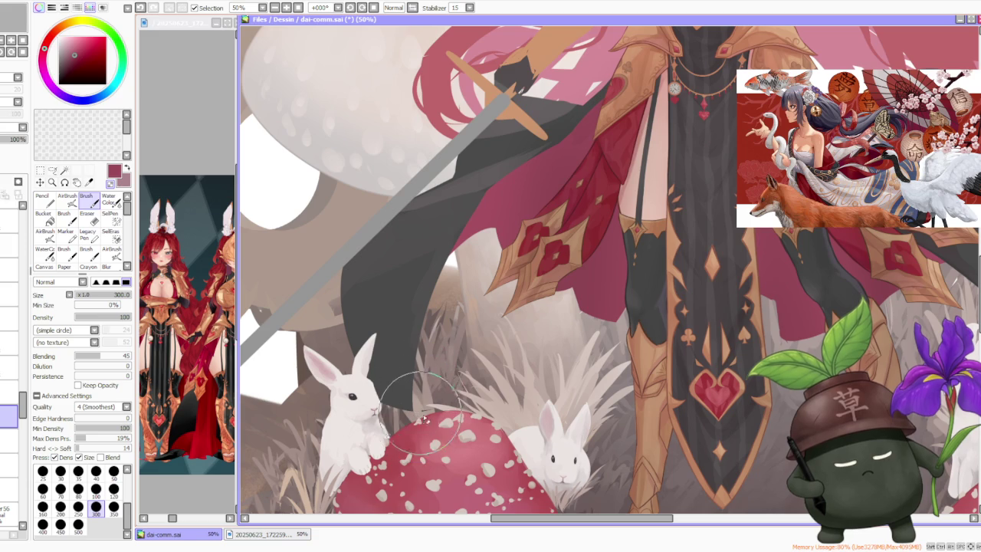
pyautogui.moveTo(417, 424)
pyautogui.mouseDown()
pyautogui.moveTo(414, 383)
pyautogui.moveTo(393, 375)
pyautogui.mouseUp()
pyautogui.keyDown('alt'); pyautogui.click(398, 352); pyautogui.keyUp('alt')
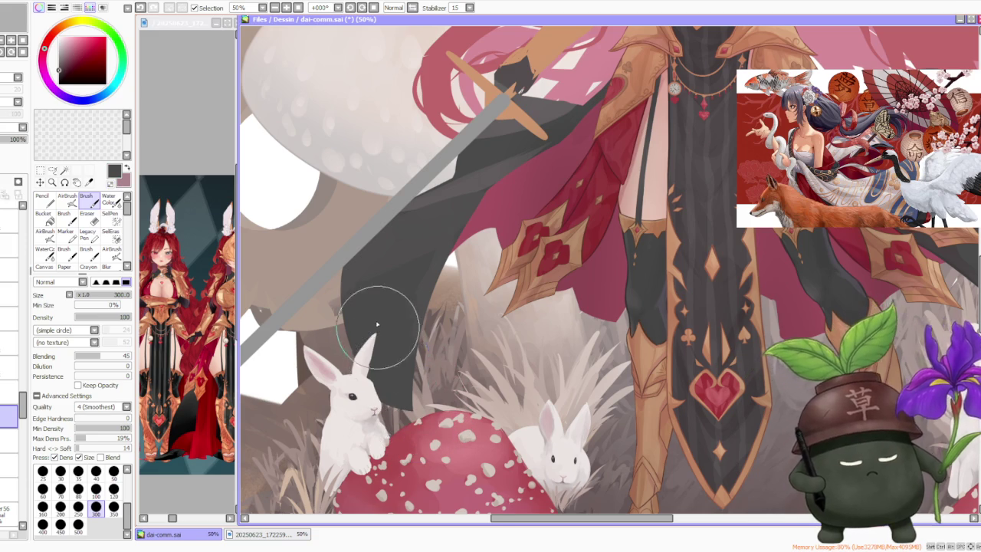
# - Zoom out to view the whole illustration
pyautogui.scroll(-2, 373, 332)
pyautogui.scroll(-1, 414, 276)
pyautogui.scroll(1, 434, 253)
pyautogui.scroll(2, 393, 284)
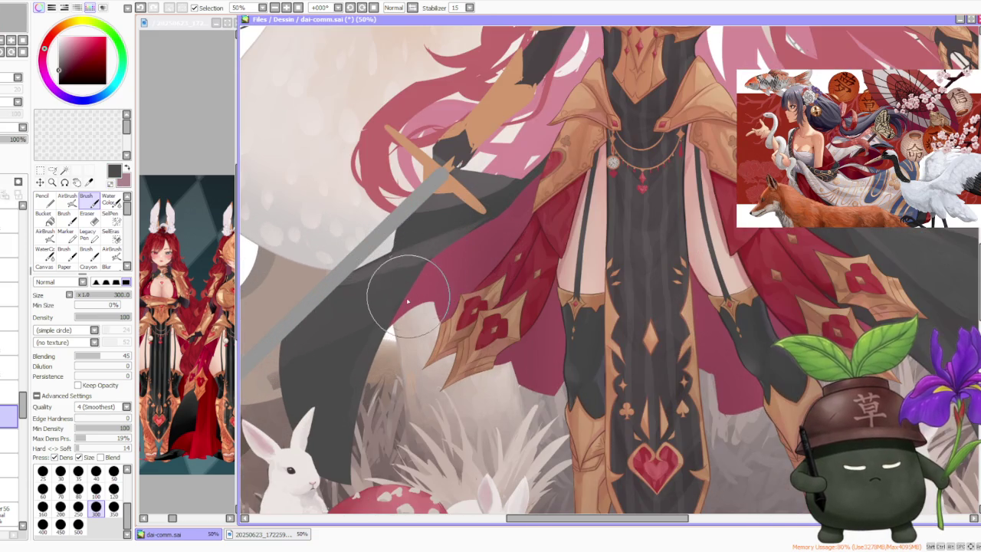
pyautogui.scroll(-3, 460, 230)
pyautogui.scroll(-1, 483, 216)
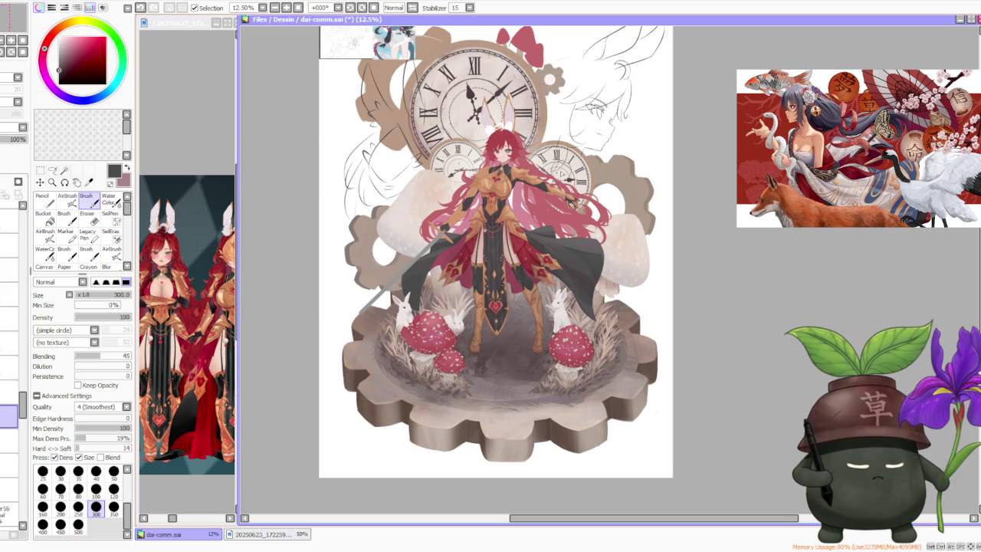
# - Zoom in and out to inspect the illustration
pyautogui.scroll(2, 536, 163)
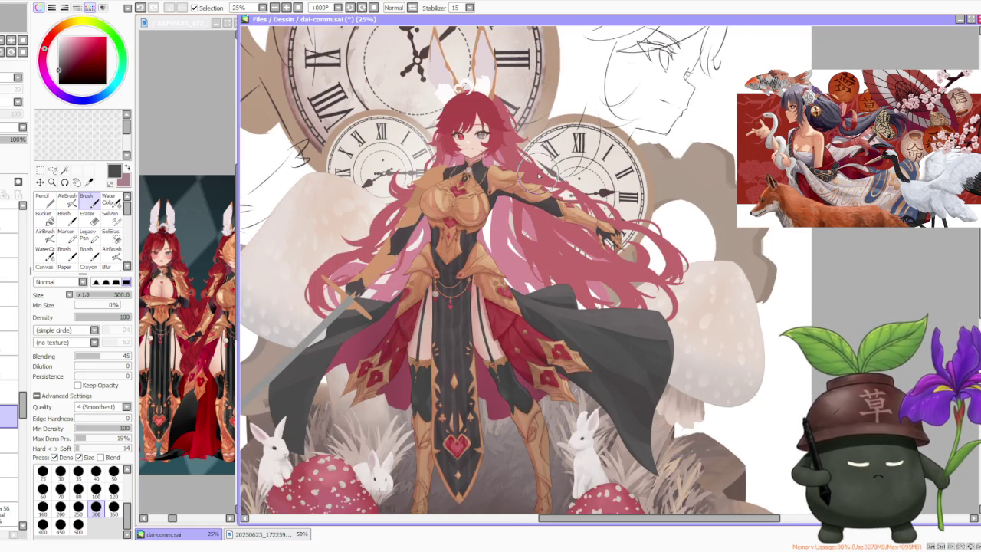
pyautogui.scroll(-2, 540, 173)
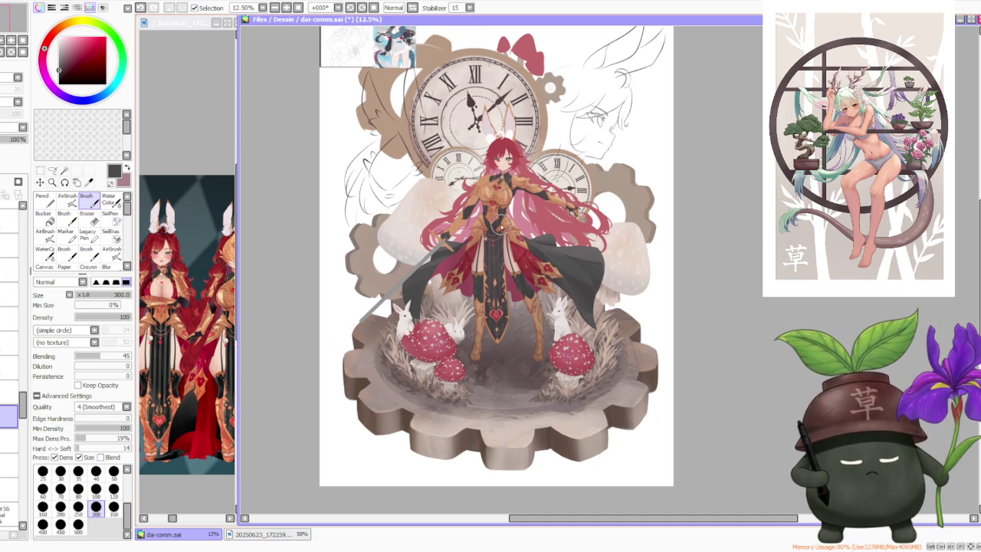
pyautogui.scroll(-1, 496, 224)
pyautogui.scroll(2, 502, 207)
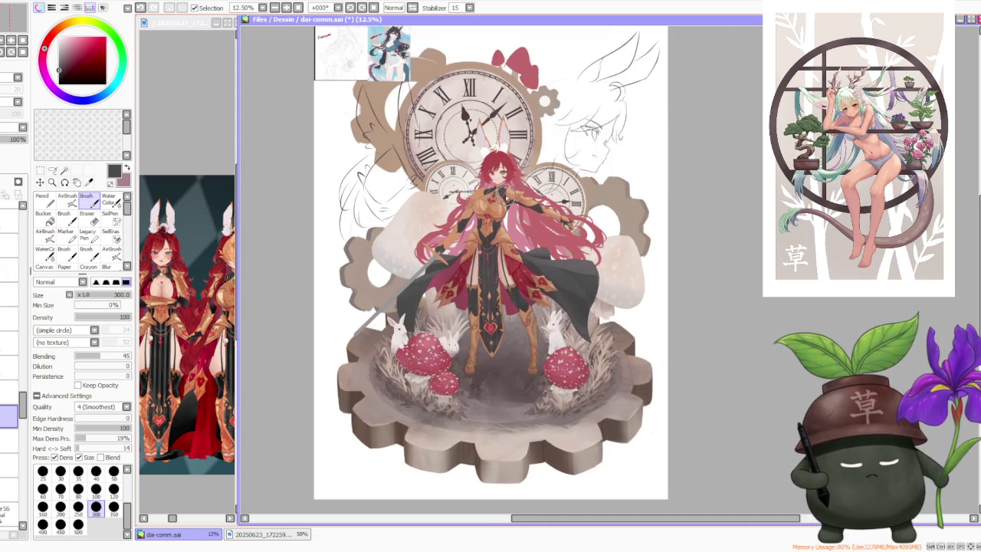
pyautogui.scroll(1, 506, 198)
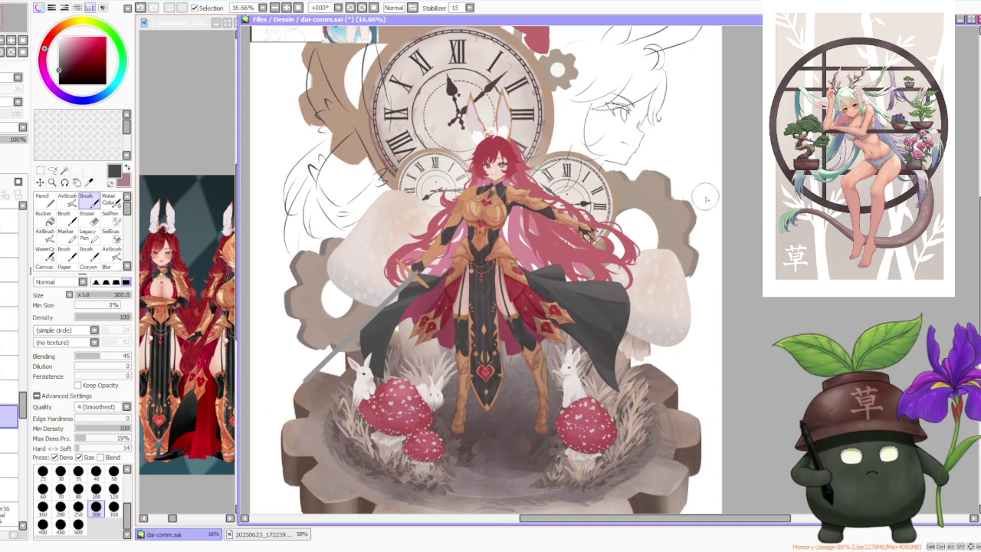
pyautogui.scroll(-2, 721, 184)
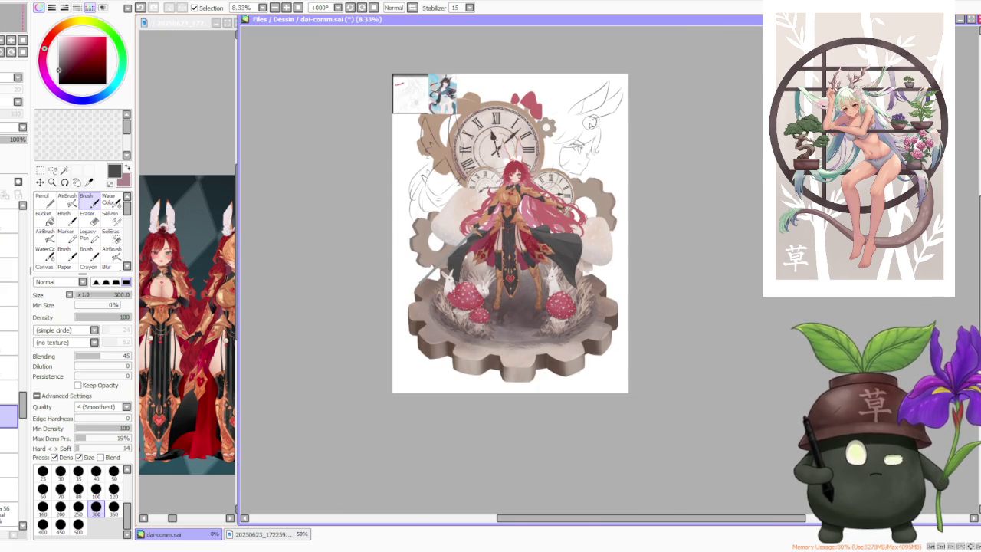
pyautogui.scroll(1, 547, 169)
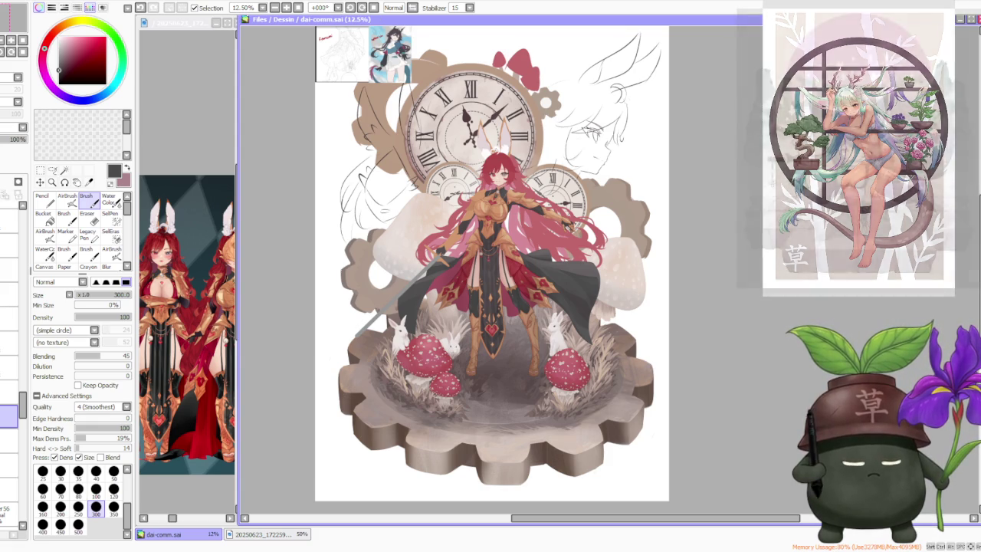
pyautogui.scroll(-1, 560, 235)
pyautogui.scroll(2, 559, 236)
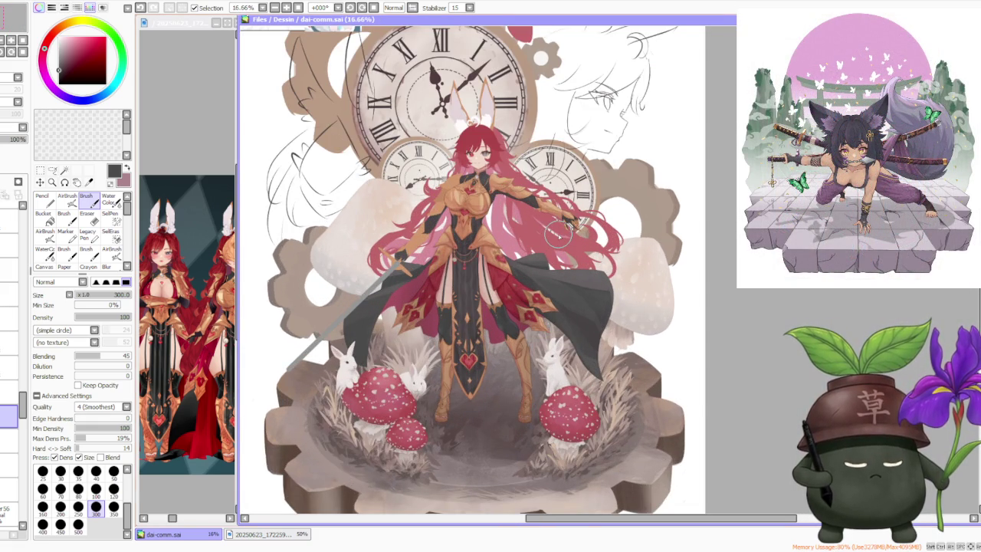
pyautogui.scroll(-1, 558, 234)
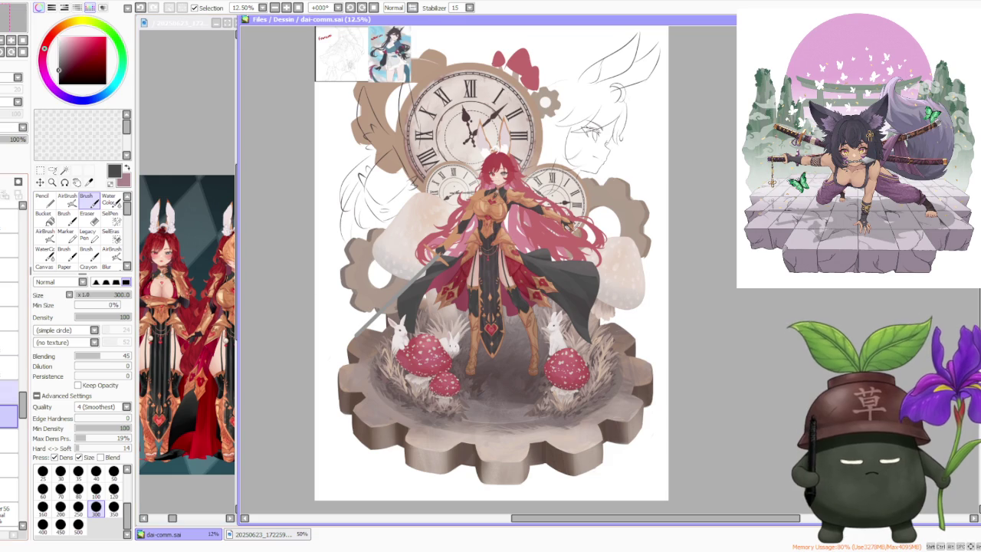
# - Scroll the Layers panel, make another layer active, and select the AirBrush tool
pyautogui.moveTo(21, 398)
pyautogui.mouseDown()
pyautogui.moveTo(10, 359)
pyautogui.moveTo(17, 328)
pyautogui.moveTo(27, 471)
pyautogui.mouseUp()
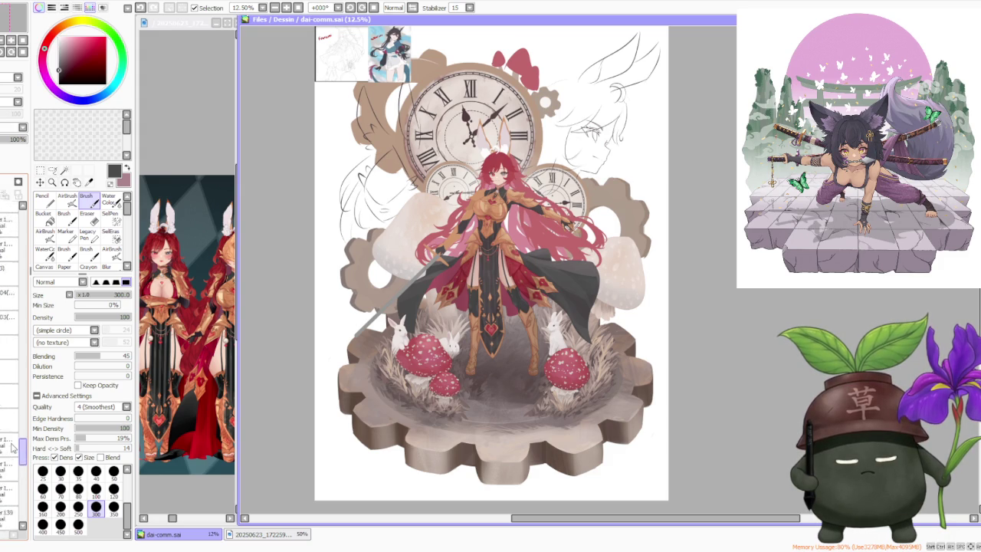
pyautogui.moveTo(26, 471); pyautogui.dragTo(25, 434)
pyautogui.click(9, 318)
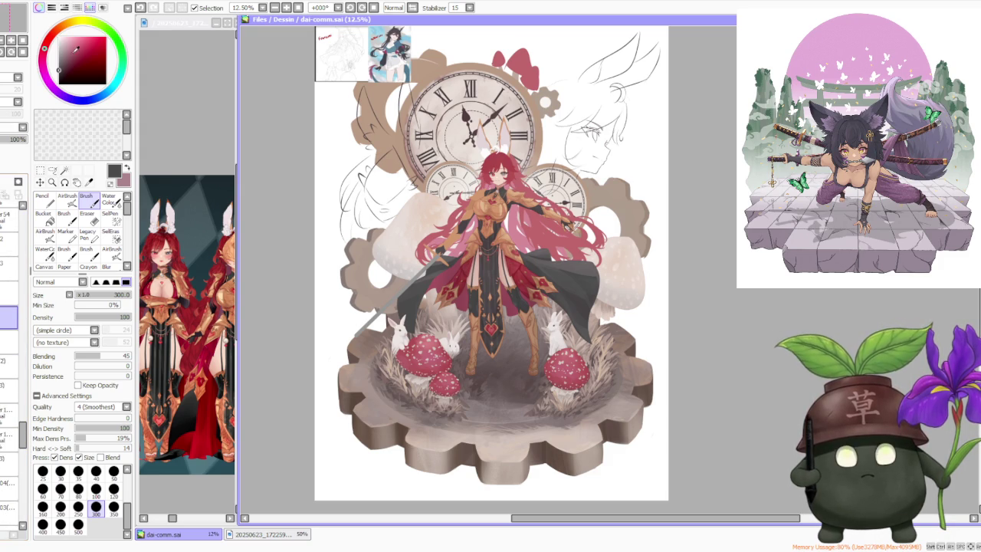
pyautogui.click(67, 199)
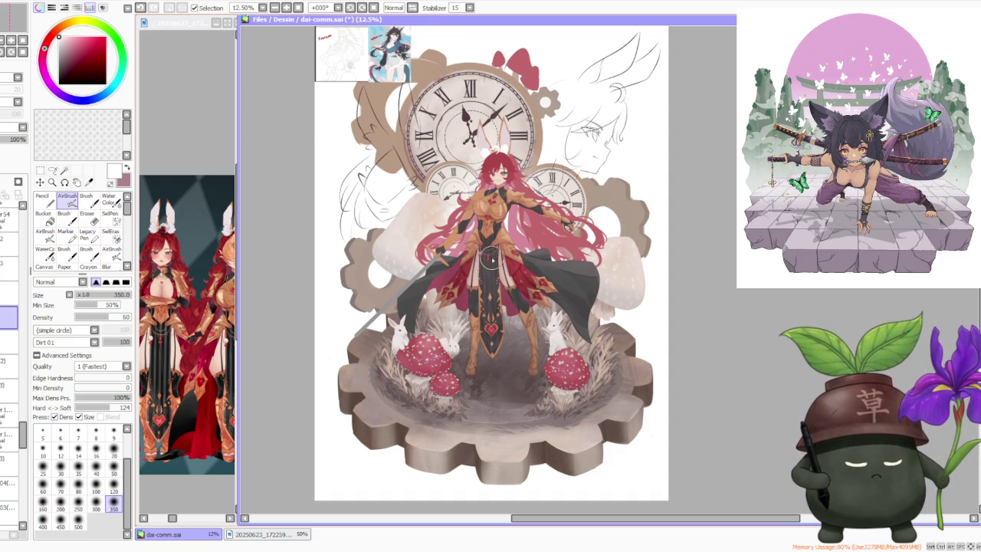
# - Select Water Color at size 500, briefly switch to AirBrush with V, then return to Water Color
pyautogui.click(110, 199)
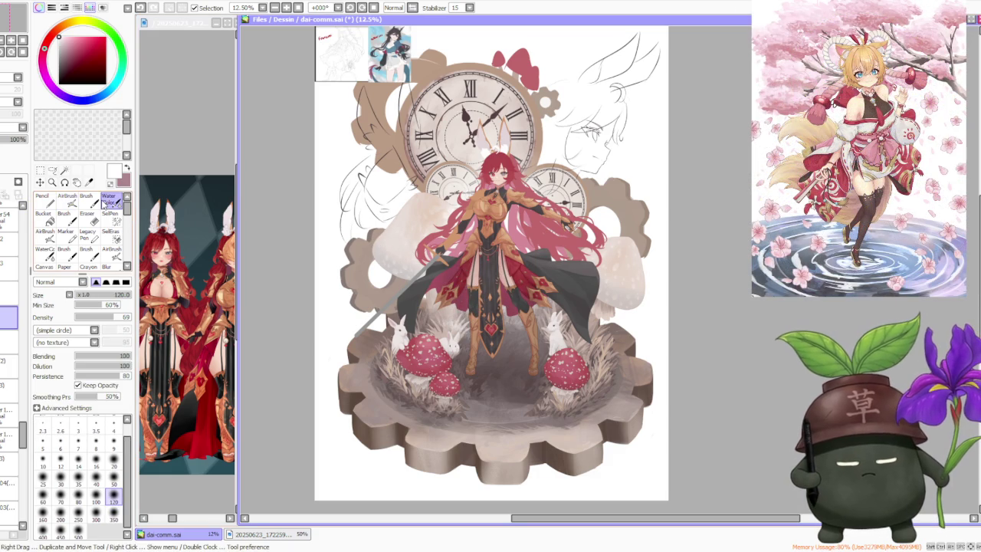
pyautogui.click(78, 528)
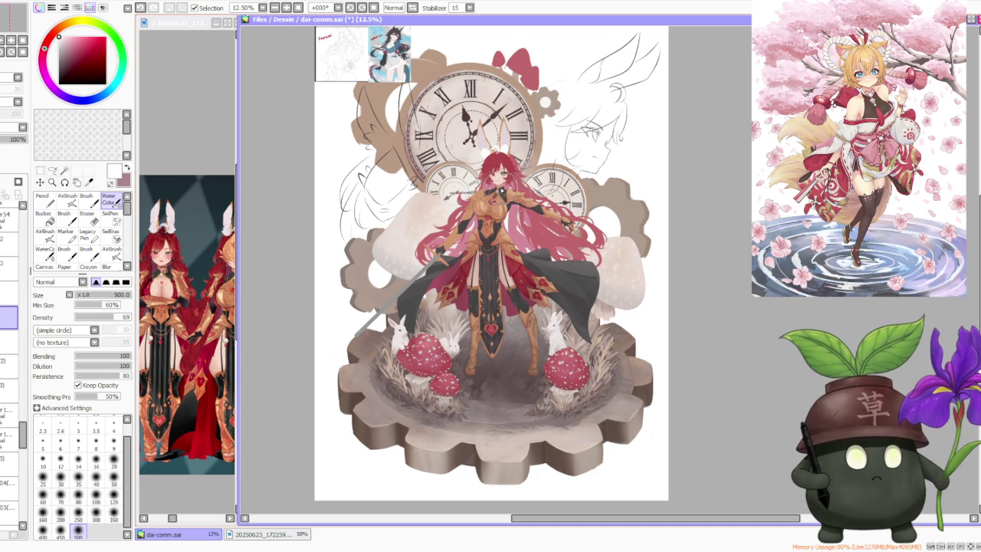
pyautogui.scroll(-2, 426, 253)
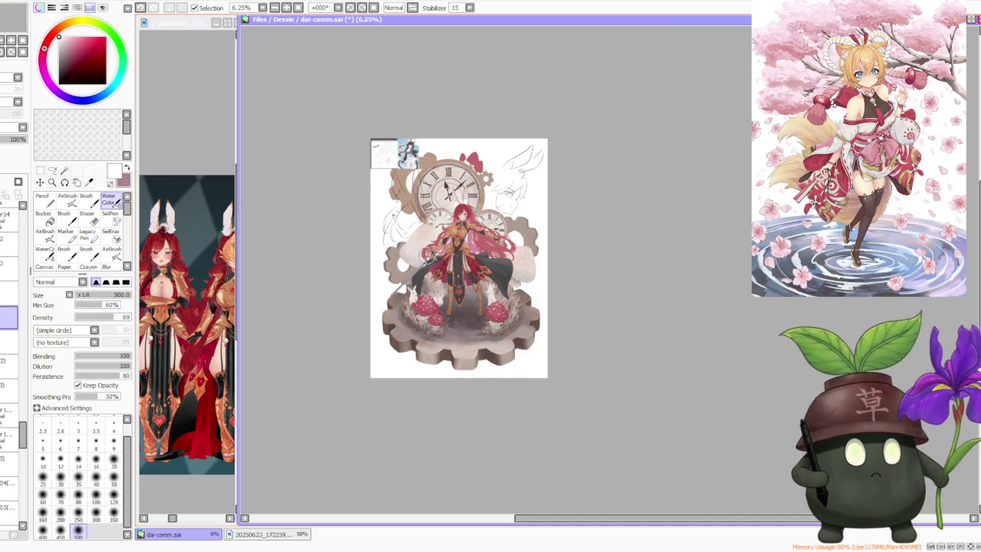
pyautogui.scroll(2, 492, 201)
pyautogui.press('v')
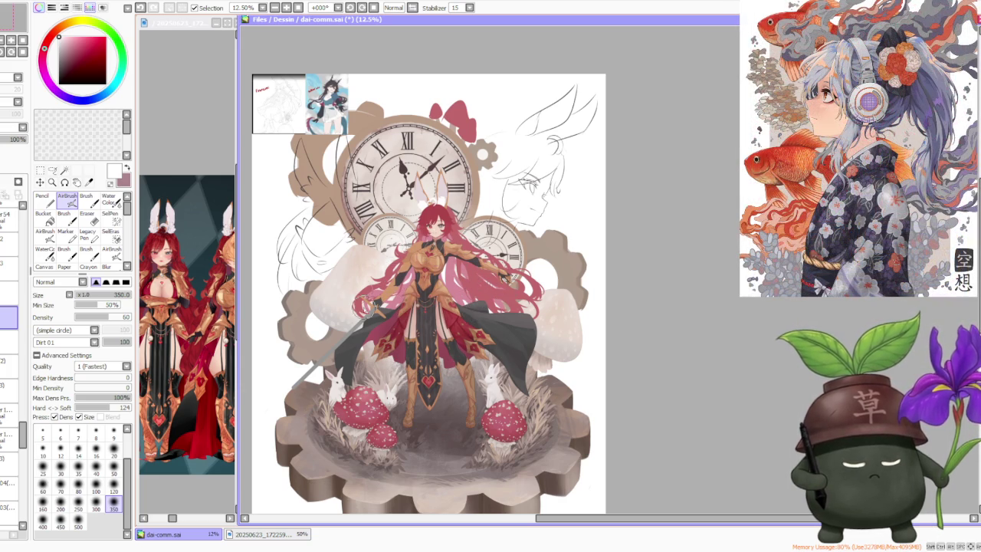
pyautogui.click(110, 200)
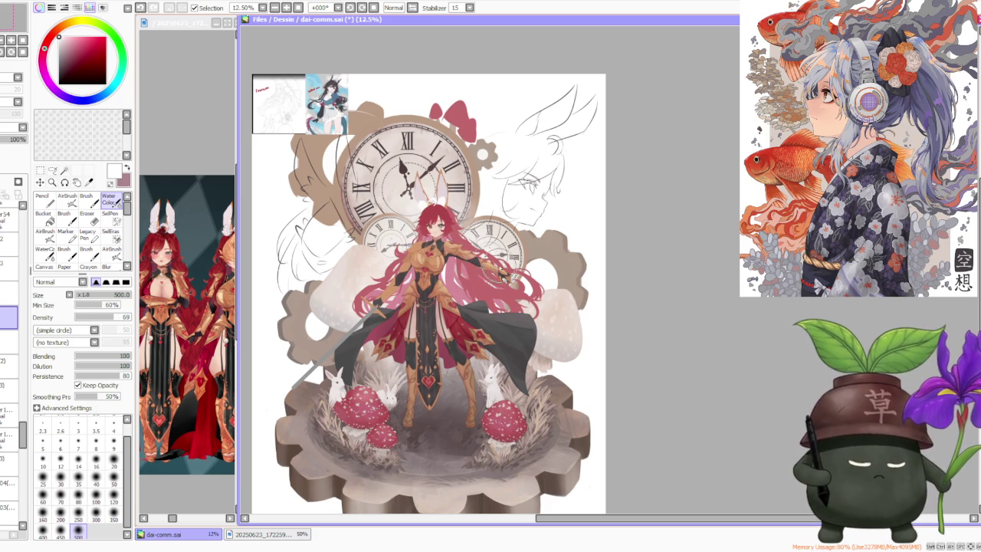
pyautogui.scroll(-1, 443, 244)
pyautogui.scroll(1, 443, 244)
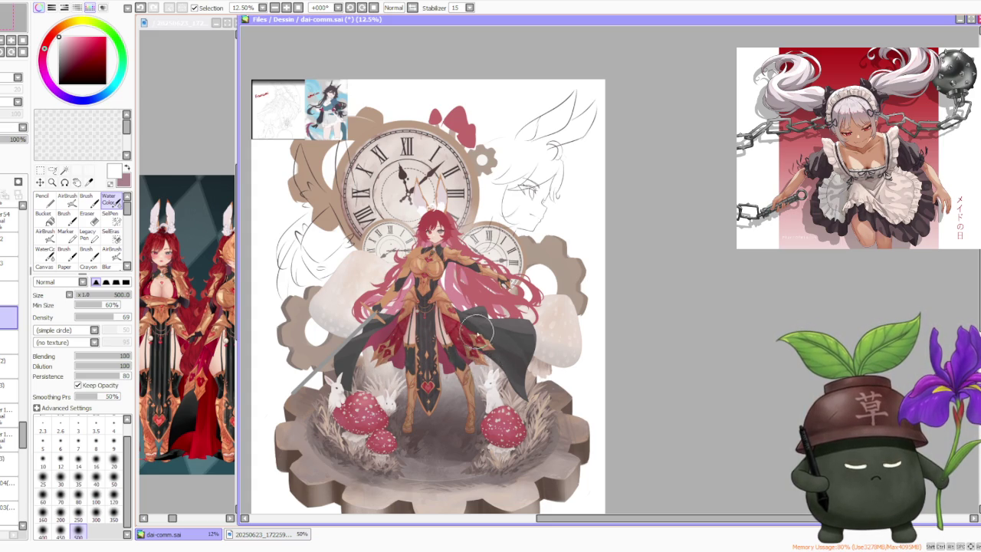
pyautogui.moveTo(490, 361); pyautogui.dragTo(498, 372)
pyautogui.scroll(4, 497, 371)
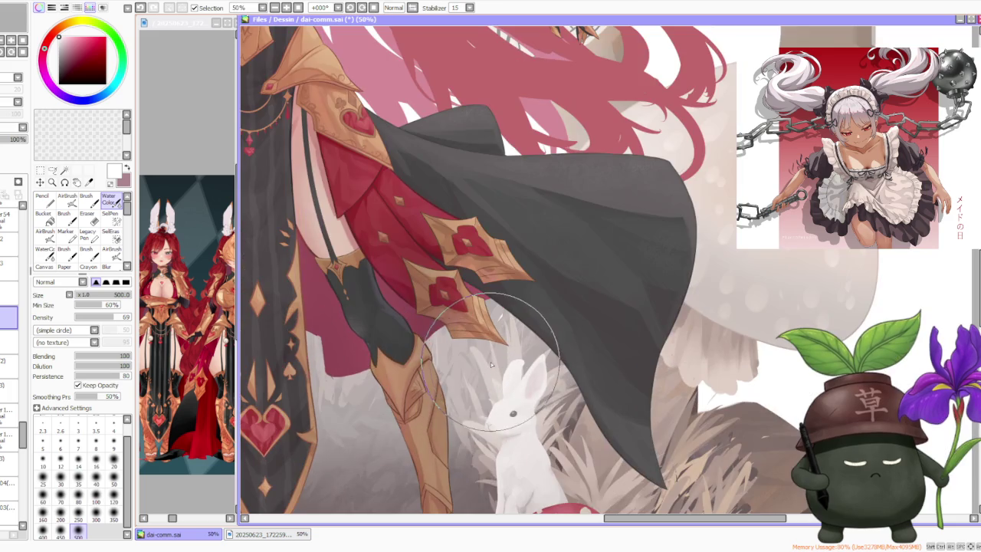
pyautogui.scroll(-2, 517, 325)
pyautogui.scroll(-2, 573, 282)
pyautogui.scroll(-1, 500, 276)
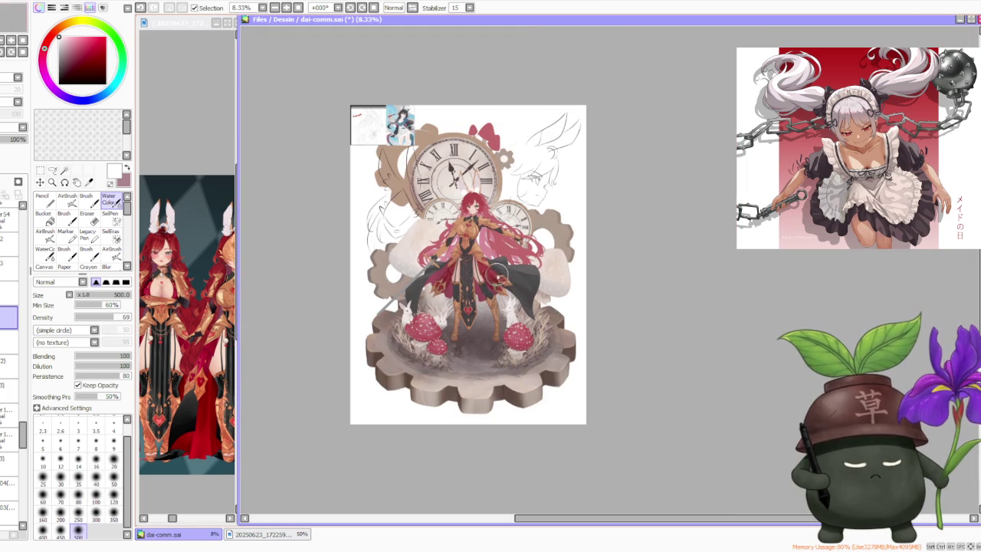
pyautogui.scroll(-1, 494, 249)
pyautogui.scroll(2, 495, 226)
pyautogui.scroll(3, 496, 220)
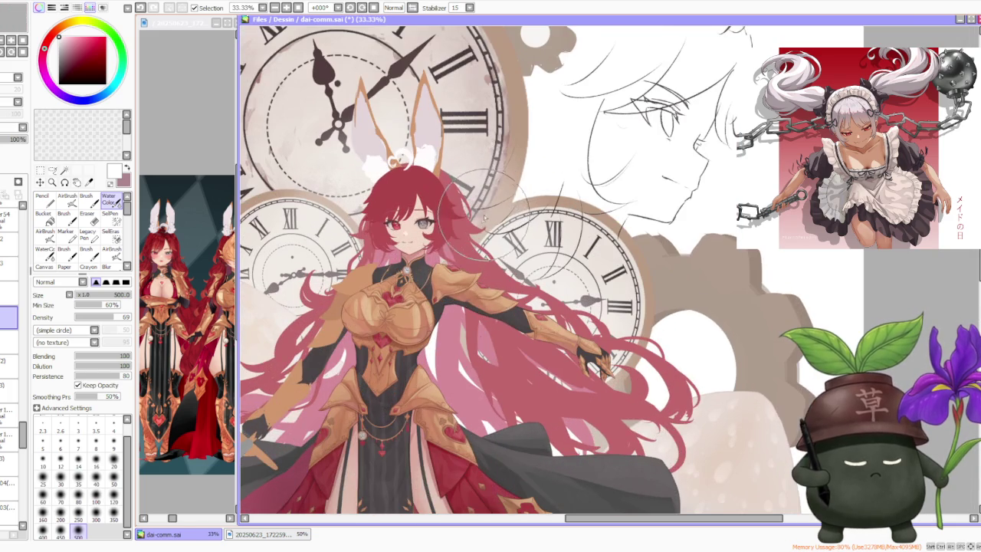
pyautogui.scroll(-3, 440, 226)
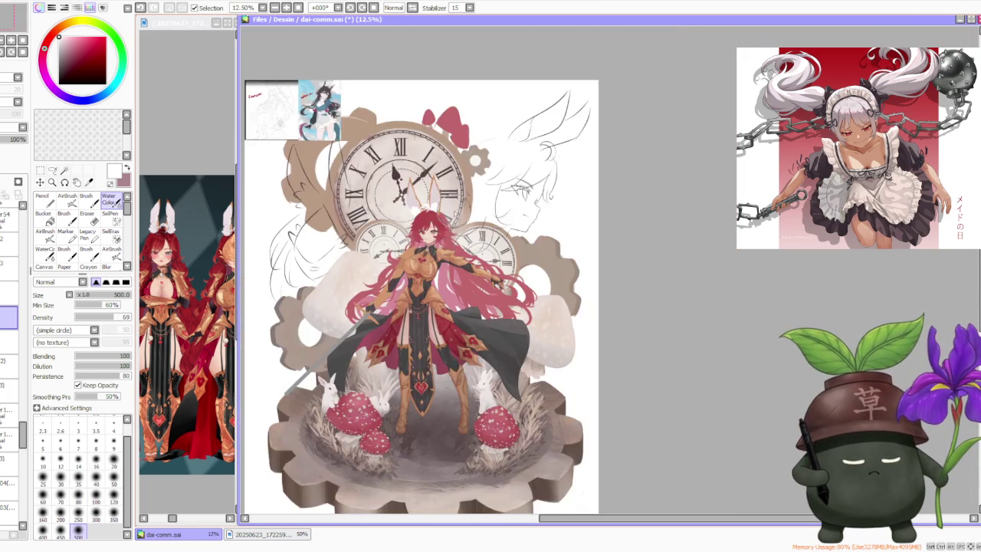
pyautogui.scroll(-2, 443, 230)
pyautogui.scroll(1, 443, 268)
pyautogui.scroll(2, 440, 265)
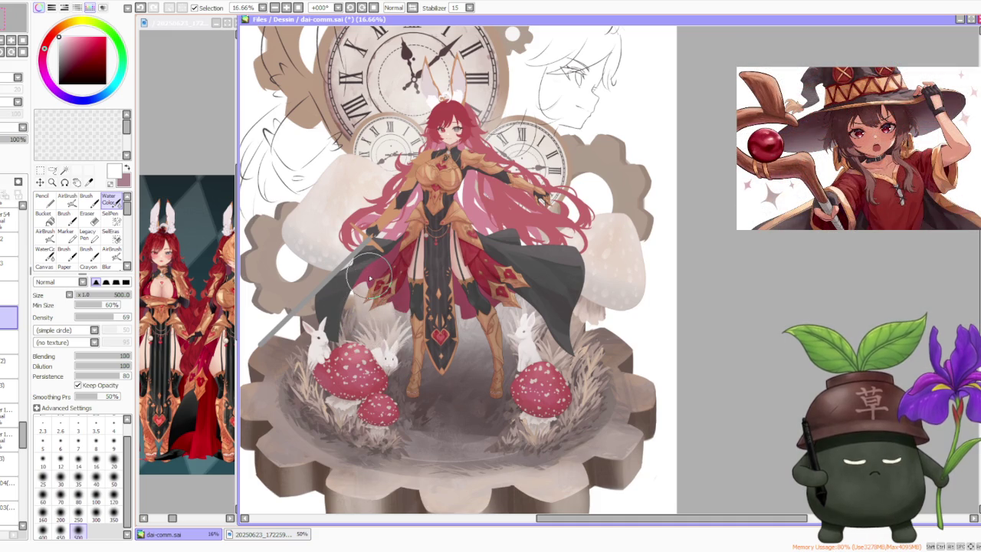
pyautogui.scroll(-2, 383, 265)
pyautogui.scroll(2, 410, 184)
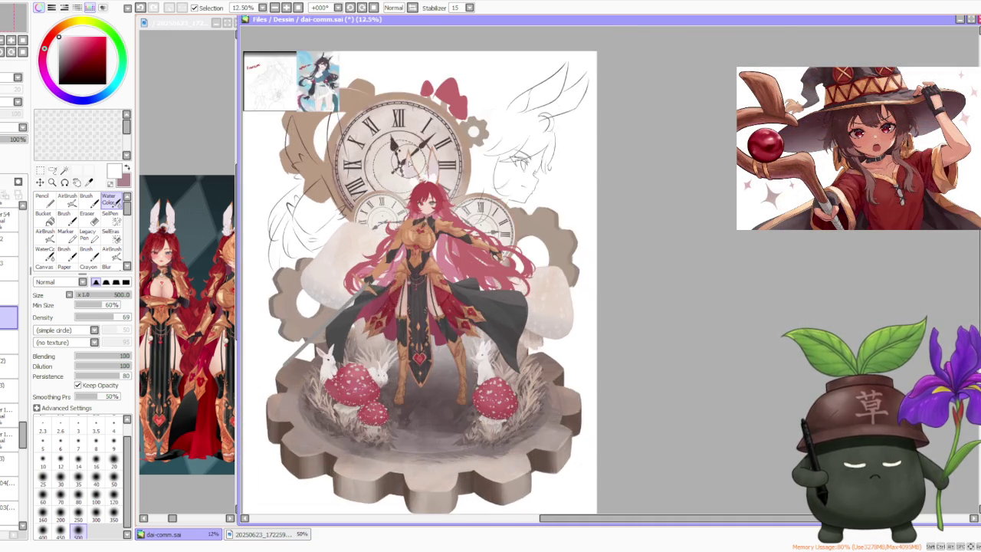
pyautogui.scroll(1, 410, 184)
pyautogui.click(73, 204)
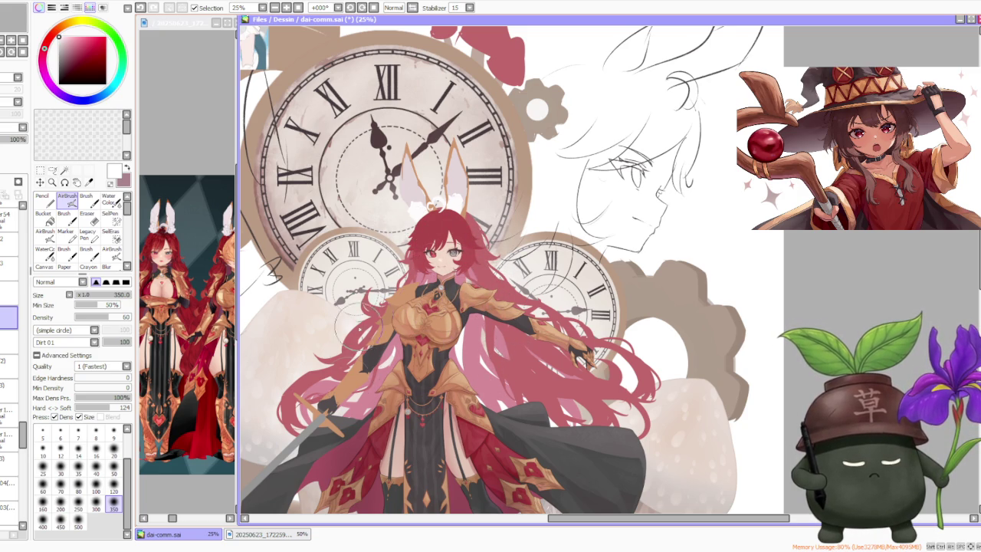
pyautogui.scroll(-2, 444, 268)
pyautogui.scroll(-1, 451, 268)
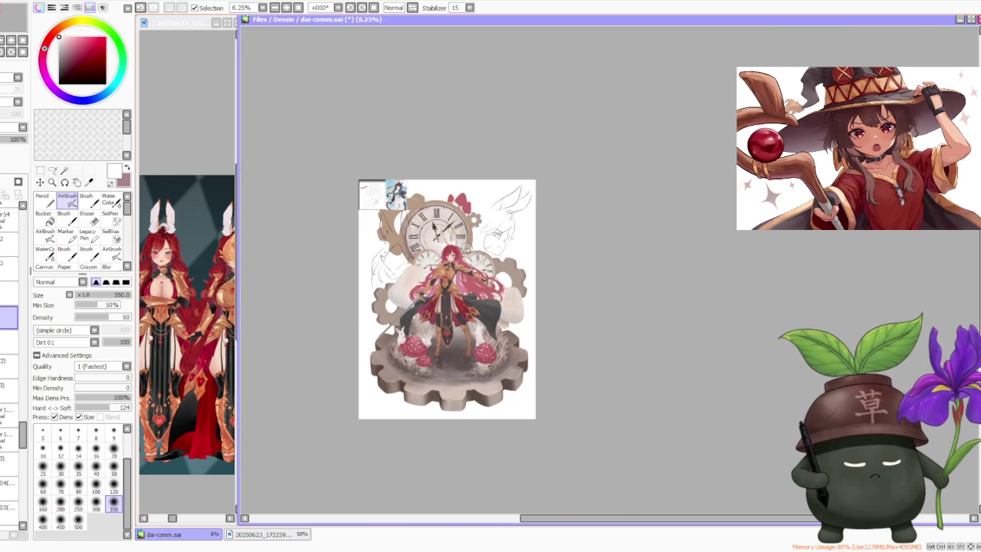
pyautogui.scroll(1, 473, 244)
pyautogui.press('c')
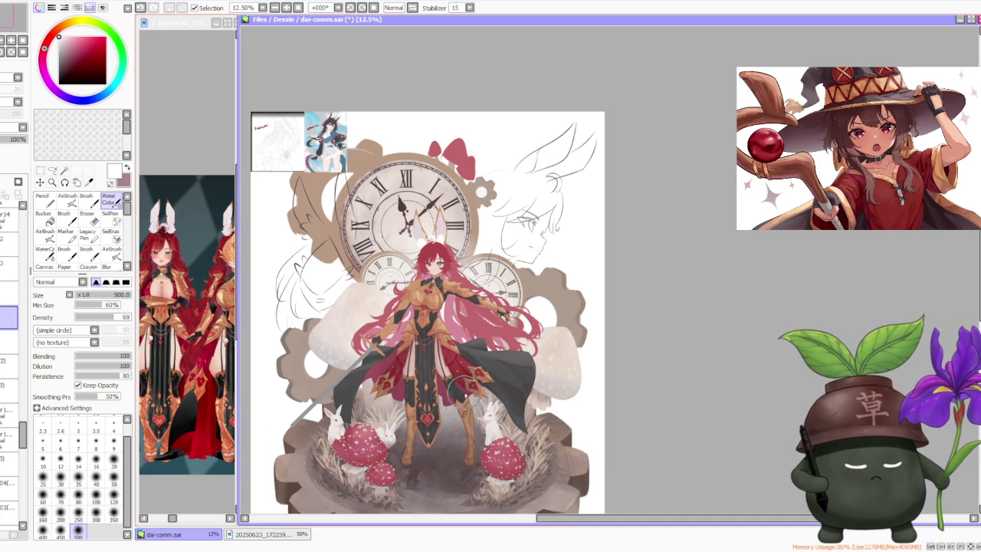
pyautogui.scroll(-1, 453, 387)
pyautogui.scroll(1, 460, 376)
pyautogui.scroll(1, 454, 363)
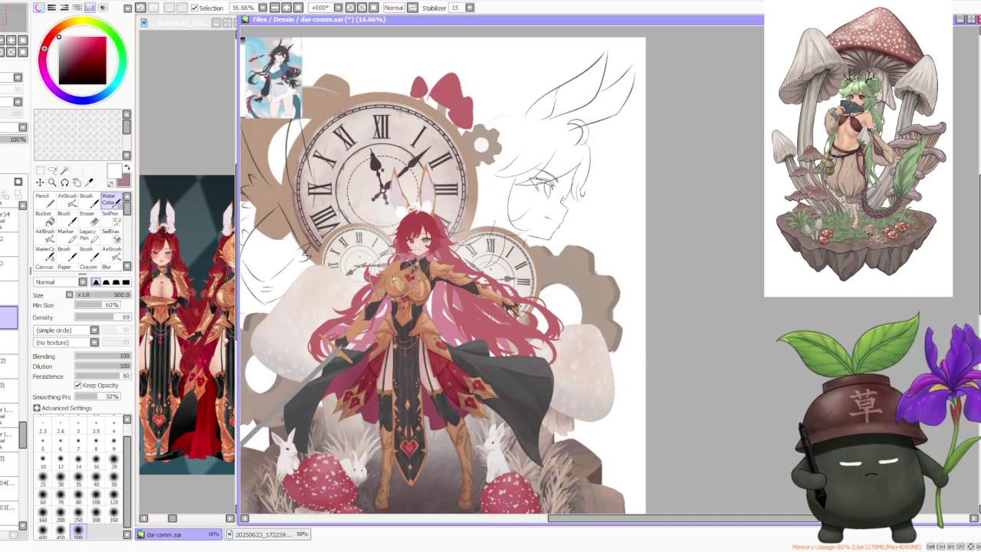
pyautogui.scroll(1, 395, 264)
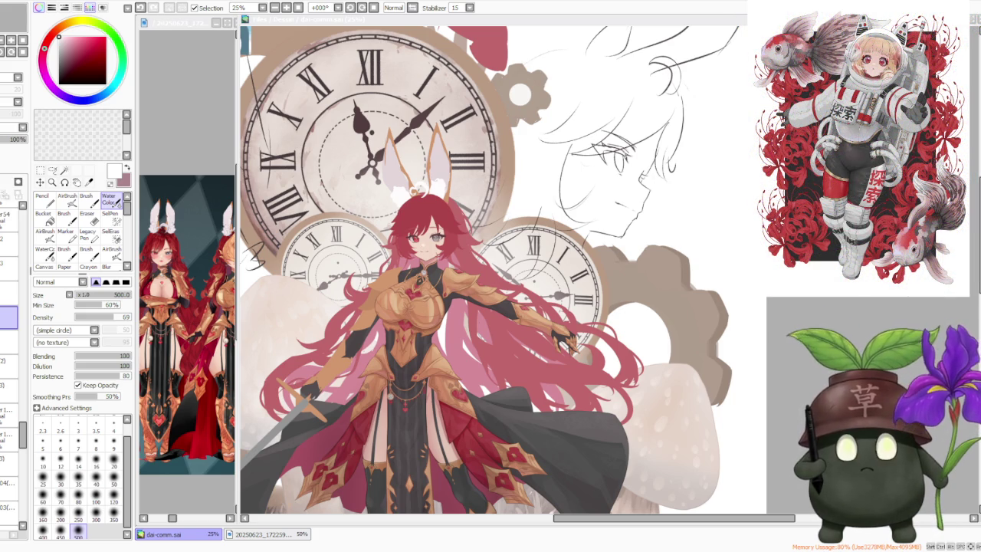
# - Zoom out to the whole artwork and select a different layer
pyautogui.hotkey('ctrl', '-')
pyautogui.scroll(1, 436, 210)
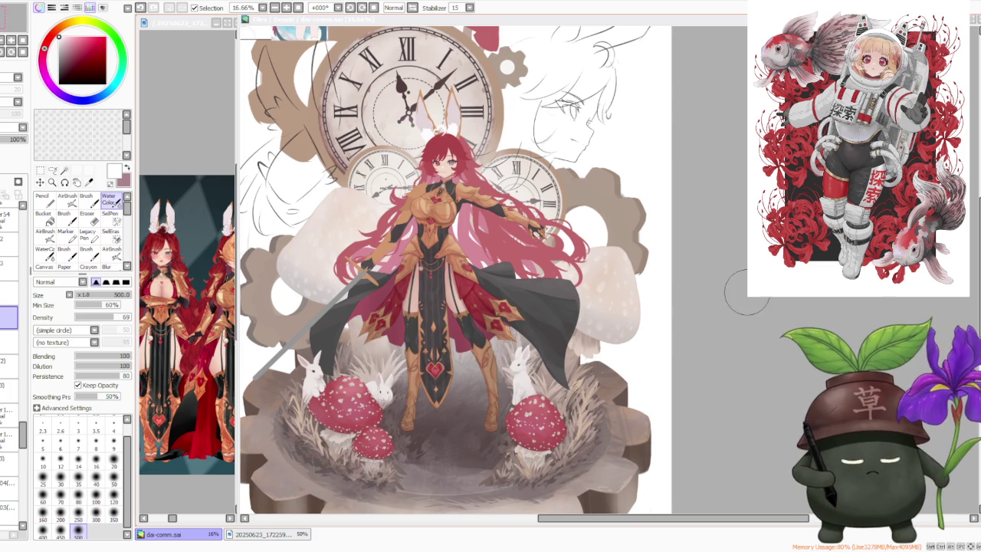
pyautogui.hscroll(-2, 679, 237)
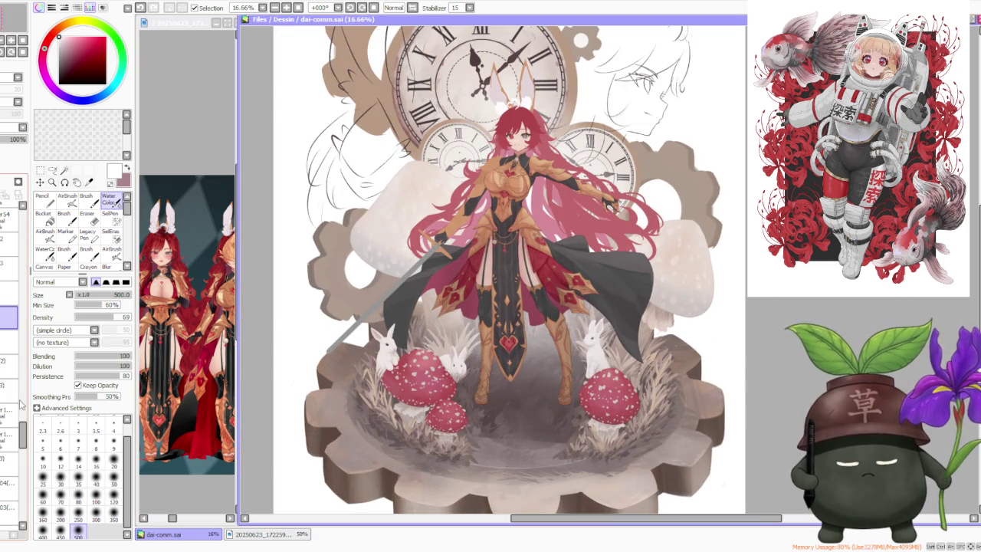
pyautogui.scroll(2, 16, 416)
pyautogui.scroll(2, 15, 416)
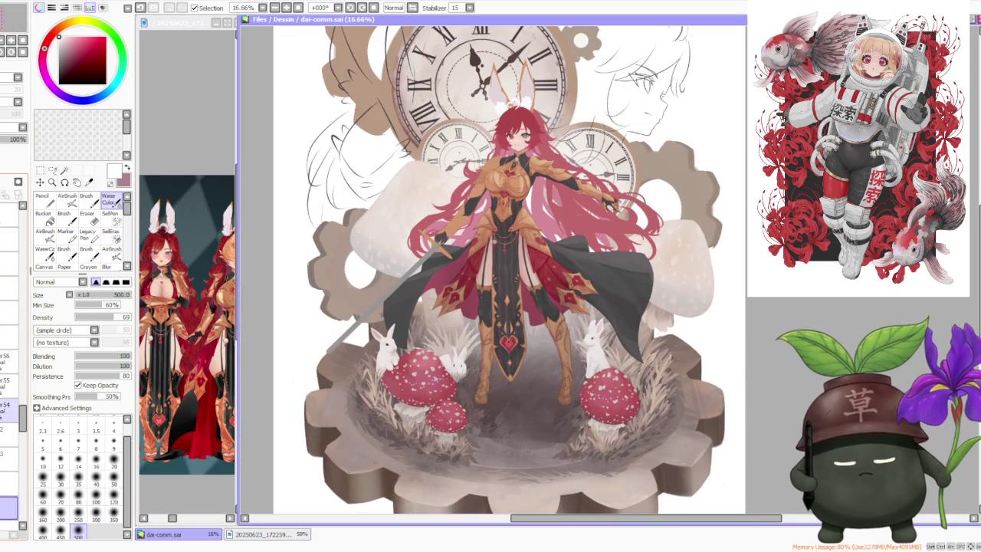
pyautogui.click(10, 299)
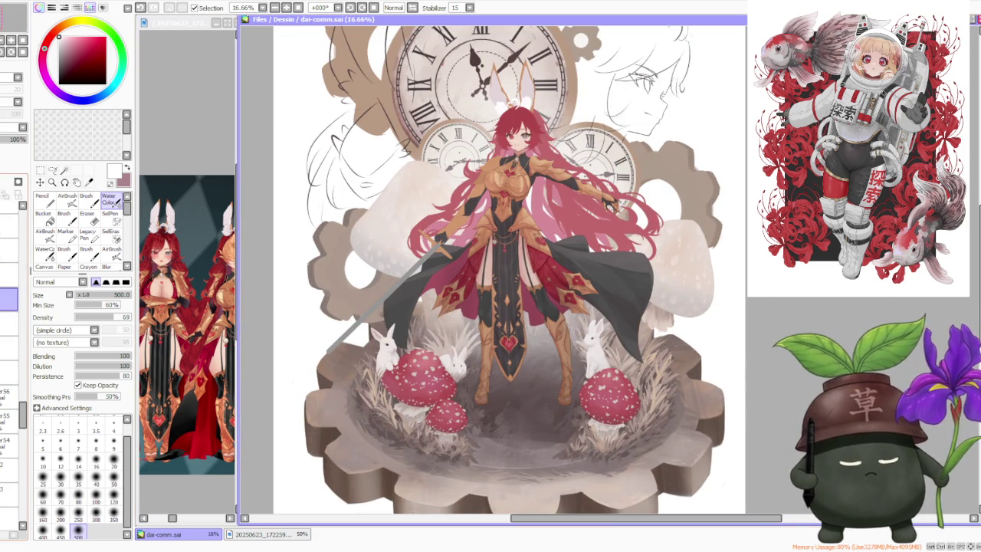
# - Flip the canvas view horizontally and inspect the mirrored drawing
pyautogui.click(411, 8)
pyautogui.scroll(-1, 344, 222)
pyautogui.scroll(-1, 635, 204)
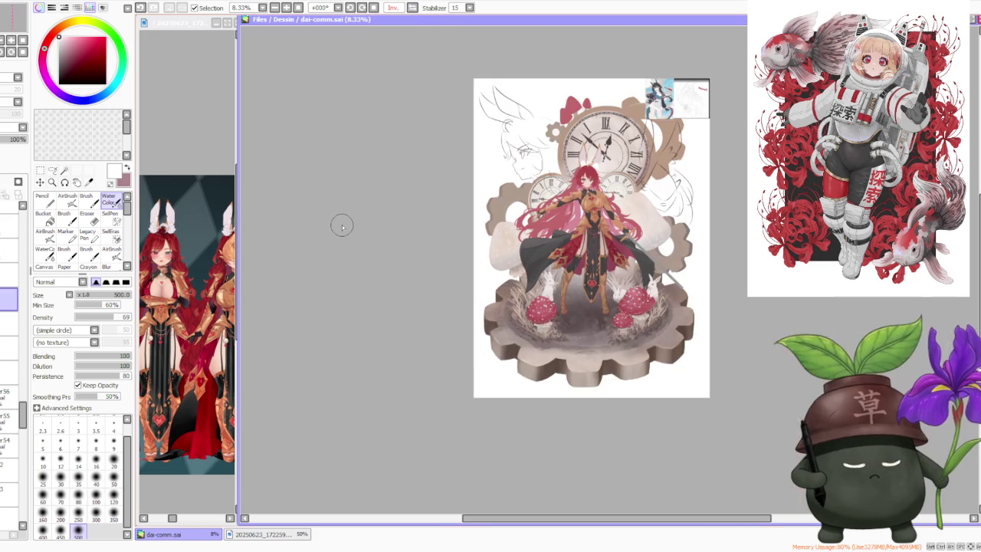
pyautogui.scroll(2, 653, 201)
pyautogui.scroll(2, 660, 199)
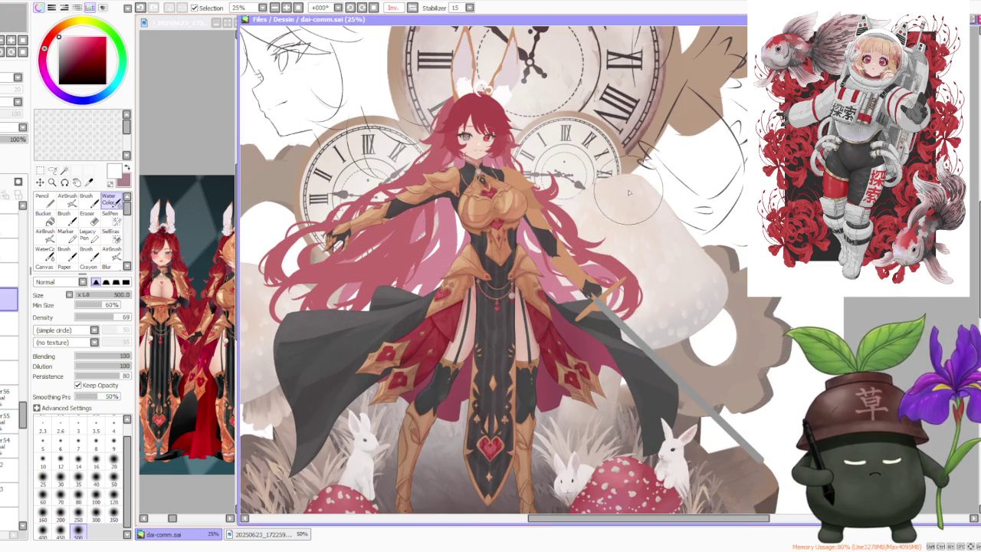
pyautogui.scroll(-1, 636, 222)
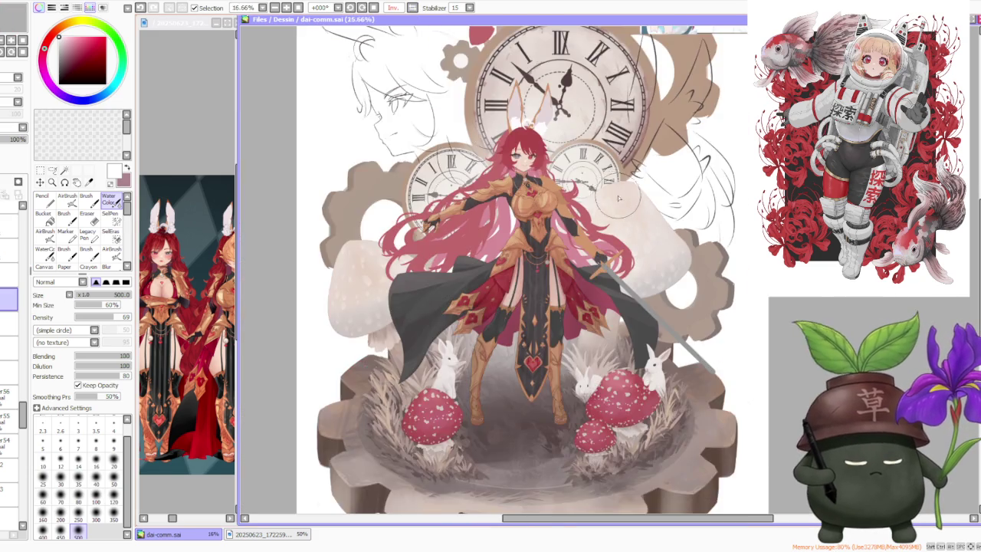
pyautogui.scroll(2, 648, 291)
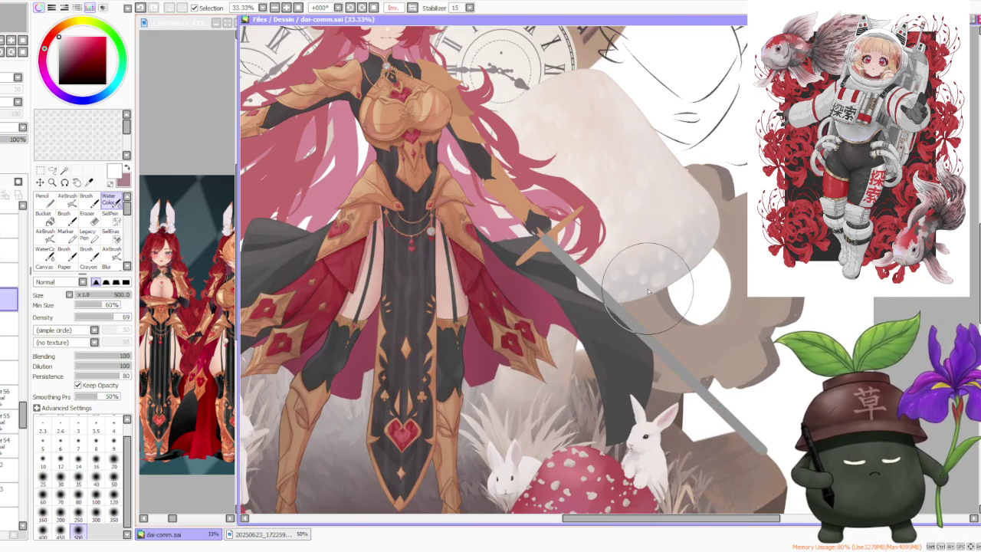
# - Sample the cape's dark grey, then the hair's dark red, and choose the Brush tool
pyautogui.rightClick(571, 272)
pyautogui.scroll(-1, 581, 289)
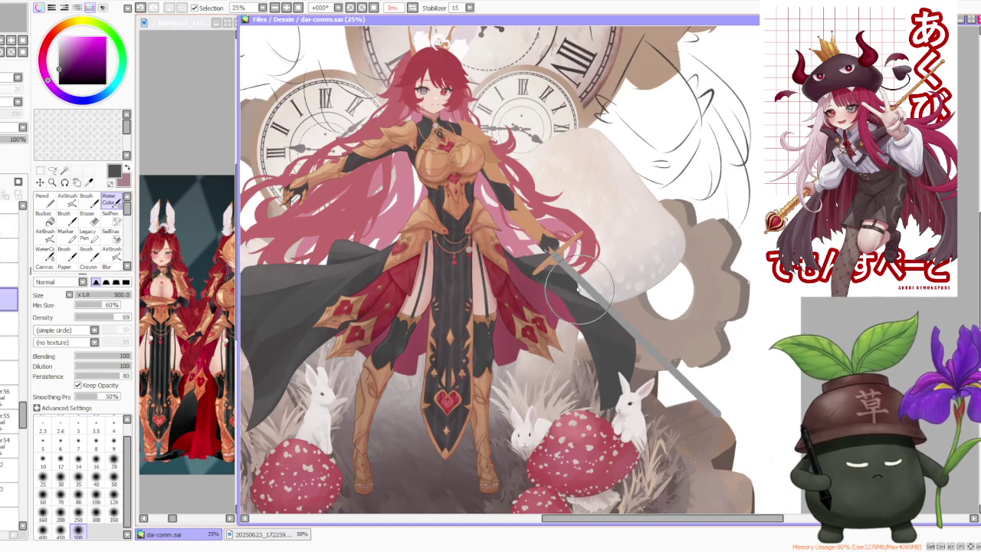
pyautogui.rightClick(276, 276)
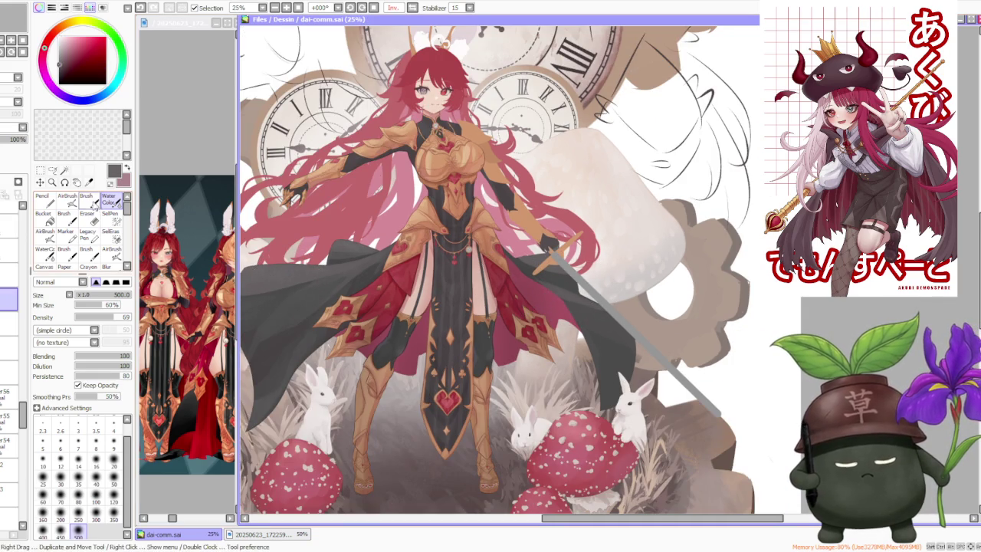
pyautogui.click(86, 198)
# - At brush size 450, sample the cape colour and compare the cape stroke using undo/redo
pyautogui.click(61, 525)
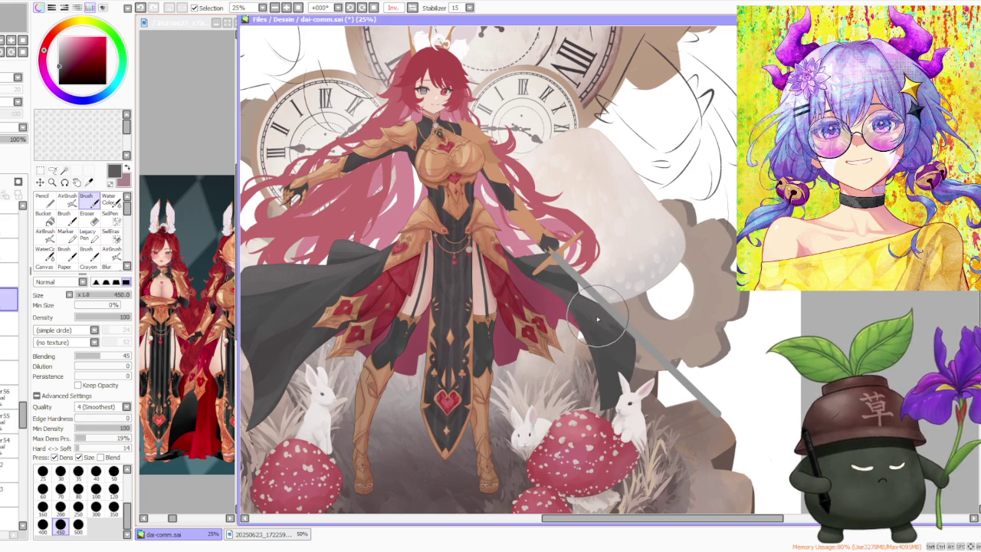
pyautogui.keyDown('alt'); pyautogui.click(590, 346); pyautogui.keyUp('alt')
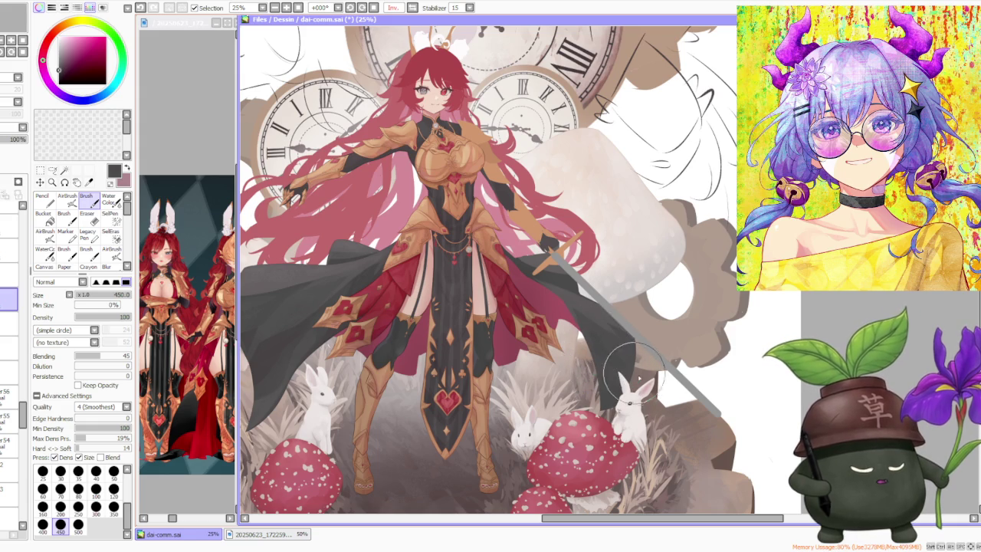
pyautogui.hotkey('ctrl', 'z')
pyautogui.hotkey('ctrl', 'y')
pyautogui.hotkey('ctrl', 'z')
pyautogui.hotkey('ctrl', 'z')
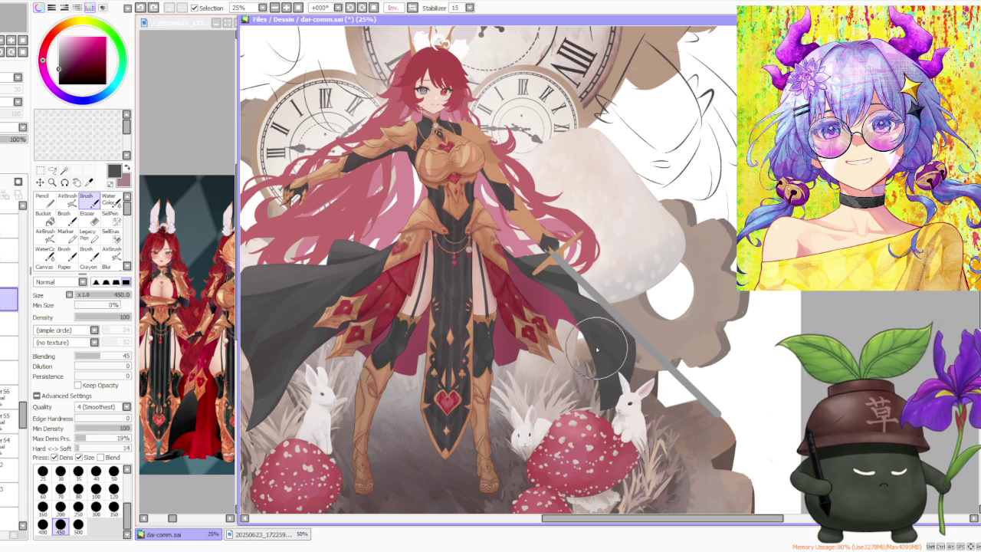
pyautogui.scroll(-2, 589, 305)
pyautogui.scroll(2, 592, 324)
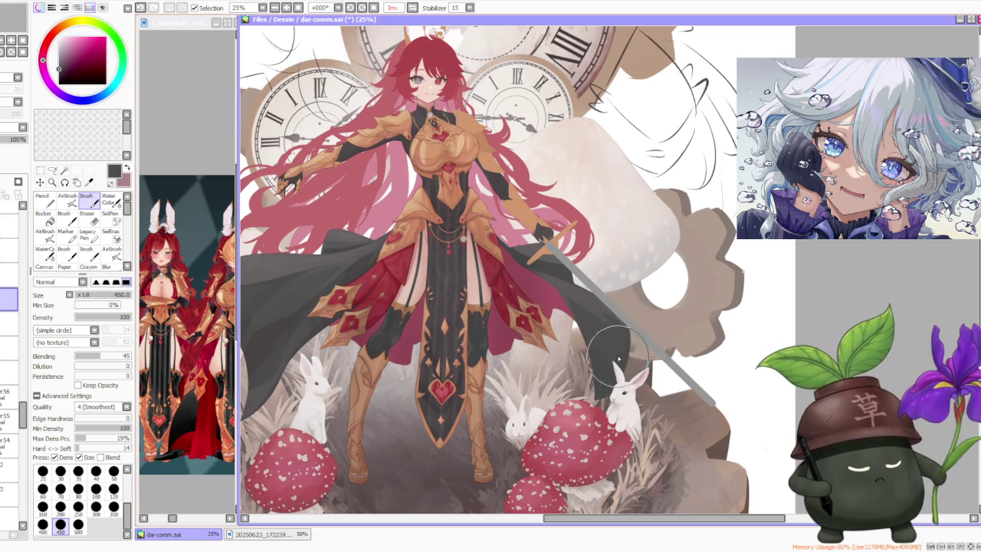
pyautogui.scroll(-3, 622, 321)
pyautogui.scroll(4, 605, 335)
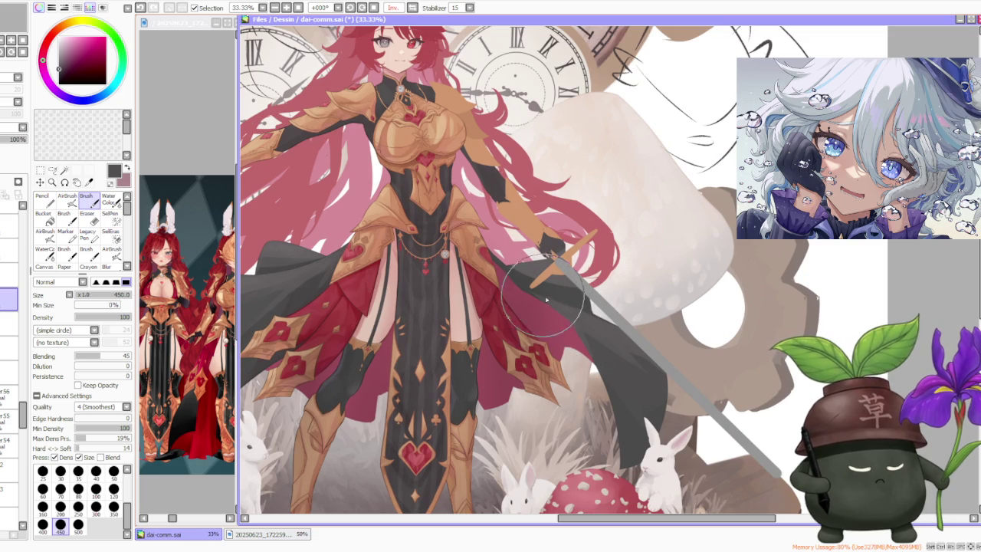
pyautogui.scroll(1, 536, 291)
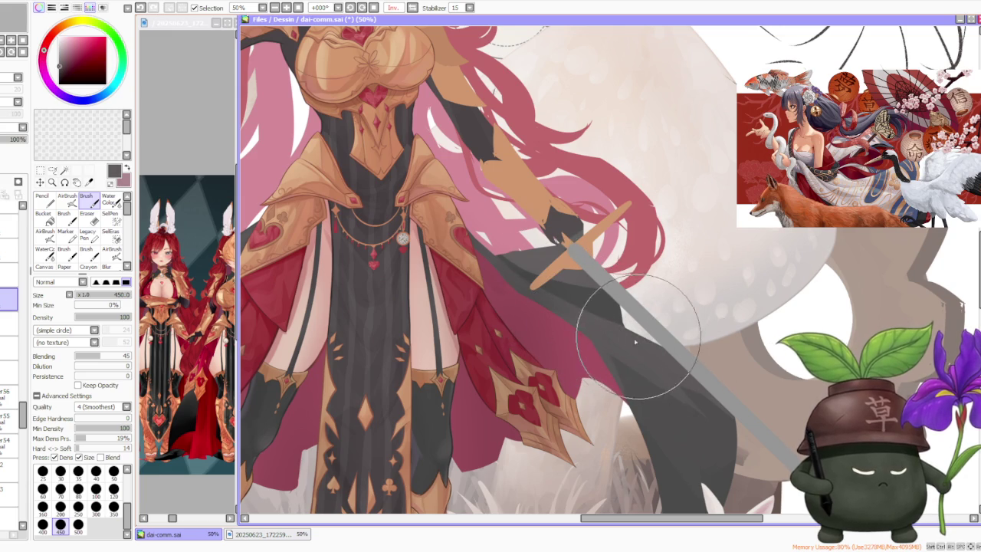
pyautogui.scroll(-4, 676, 355)
pyautogui.scroll(4, 653, 294)
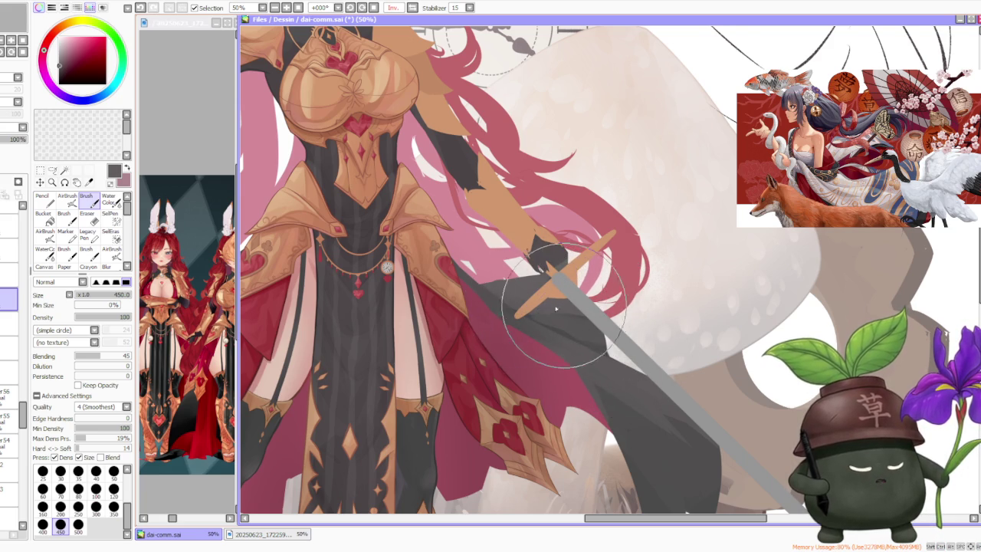
pyautogui.scroll(-1, 562, 308)
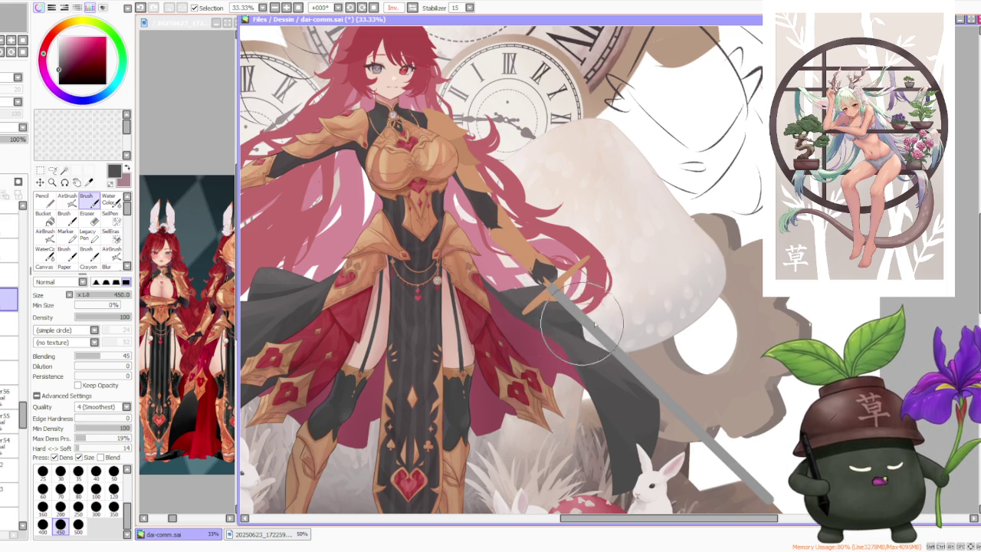
pyautogui.scroll(-2, 540, 315)
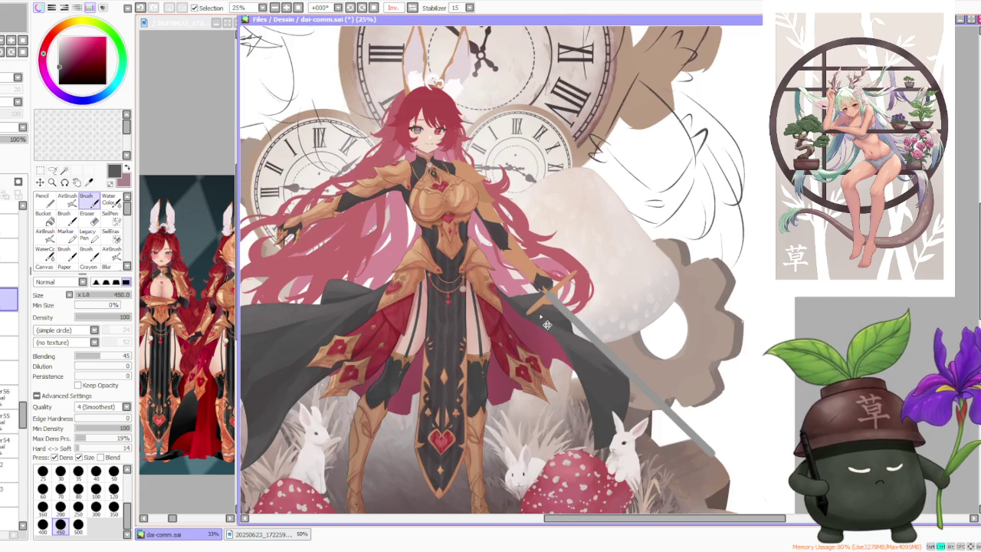
pyautogui.scroll(-1, 540, 315)
pyautogui.scroll(3, 547, 310)
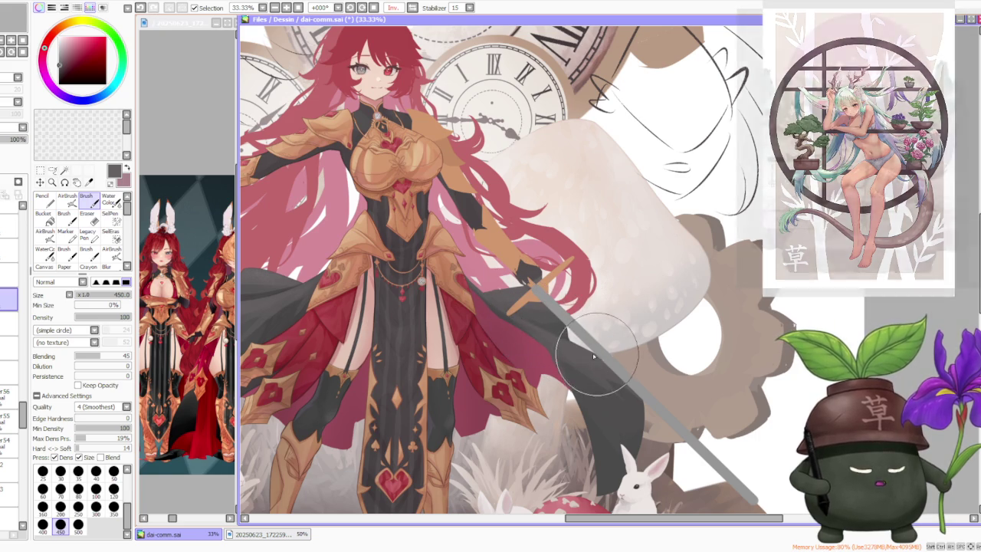
pyautogui.moveTo(535, 335); pyautogui.dragTo(641, 408)
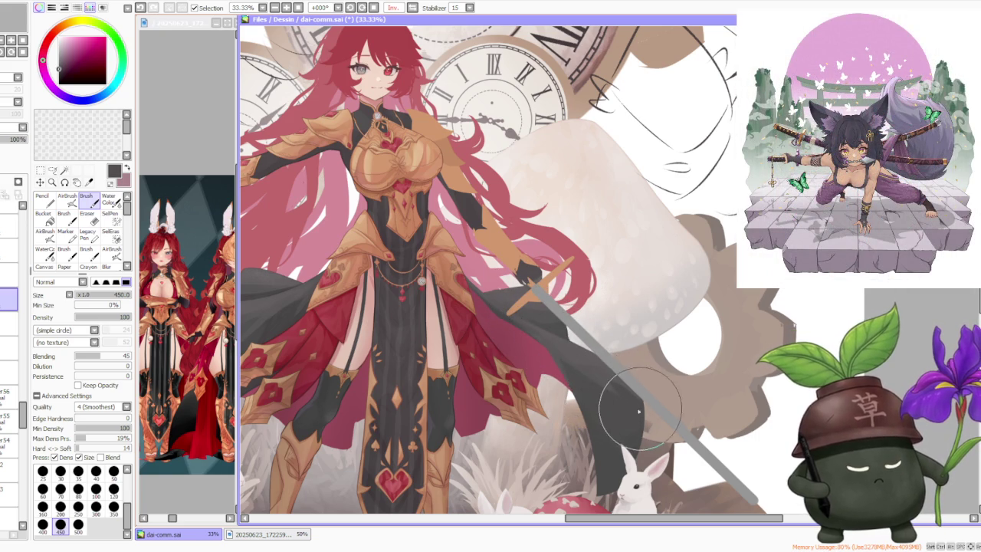
# - Sample the cape's dark grey, set blending to 32, and shade the cape beside the sword blade
pyautogui.scroll(-1, 598, 391)
pyautogui.scroll(2, 588, 378)
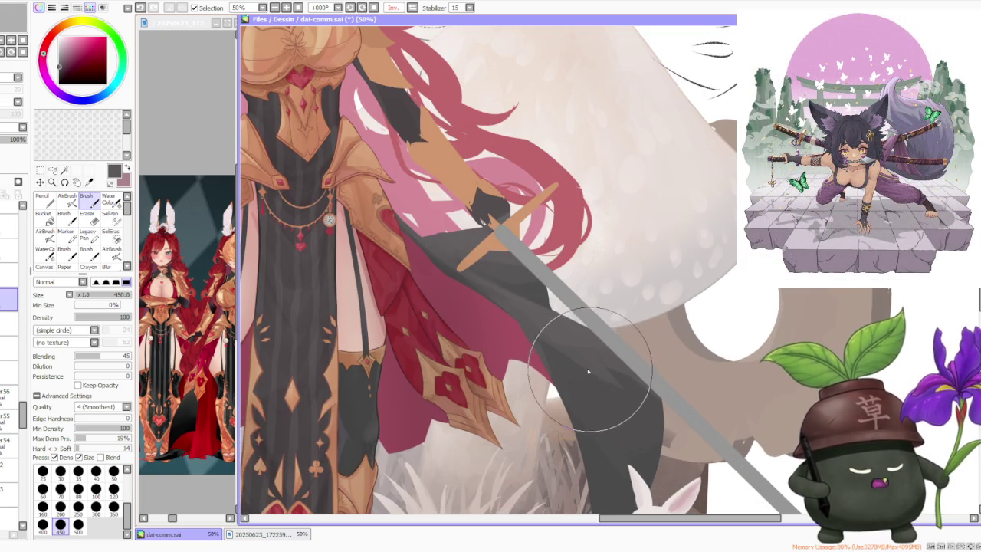
pyautogui.keyDown('alt'); pyautogui.click(594, 384); pyautogui.keyUp('alt')
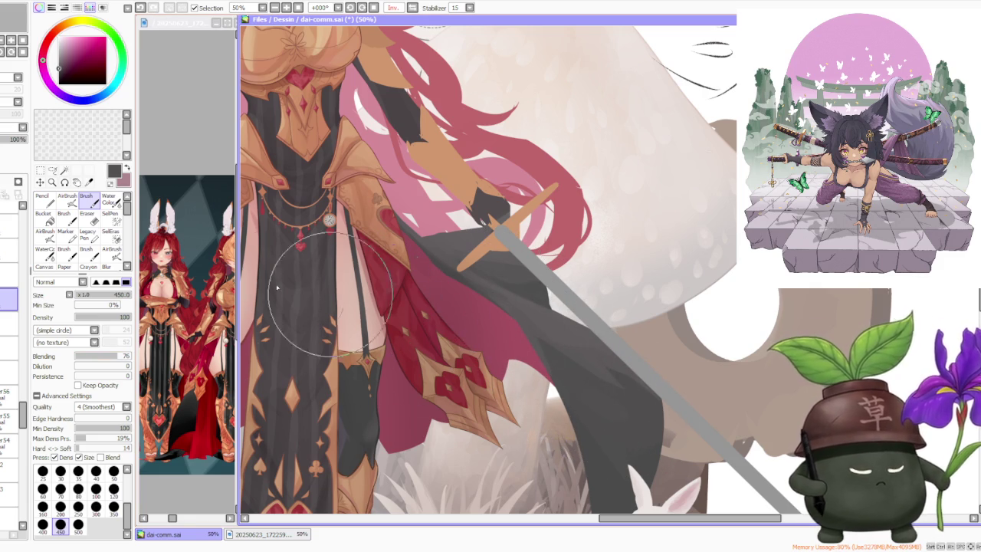
pyautogui.moveTo(117, 355); pyautogui.dragTo(93, 355)
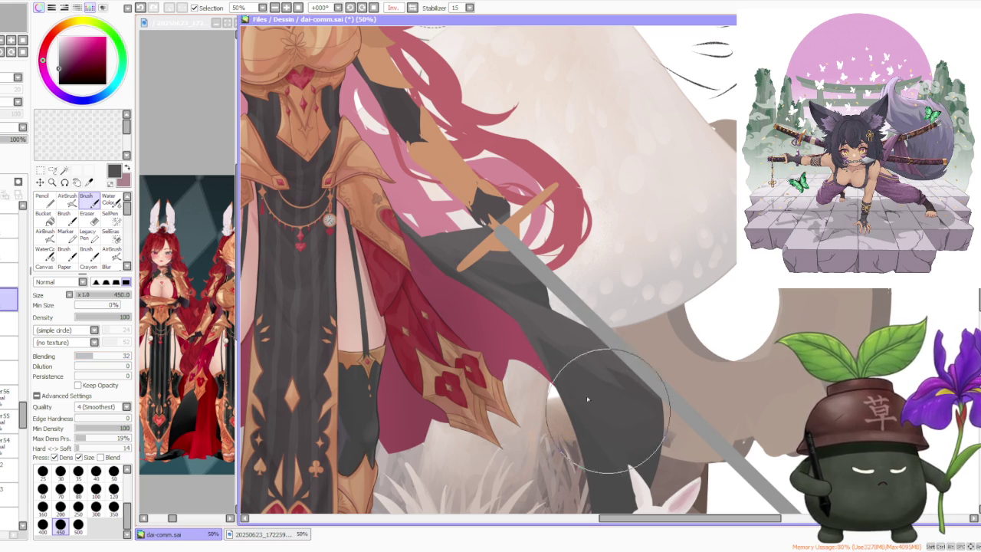
pyautogui.scroll(-2, 609, 323)
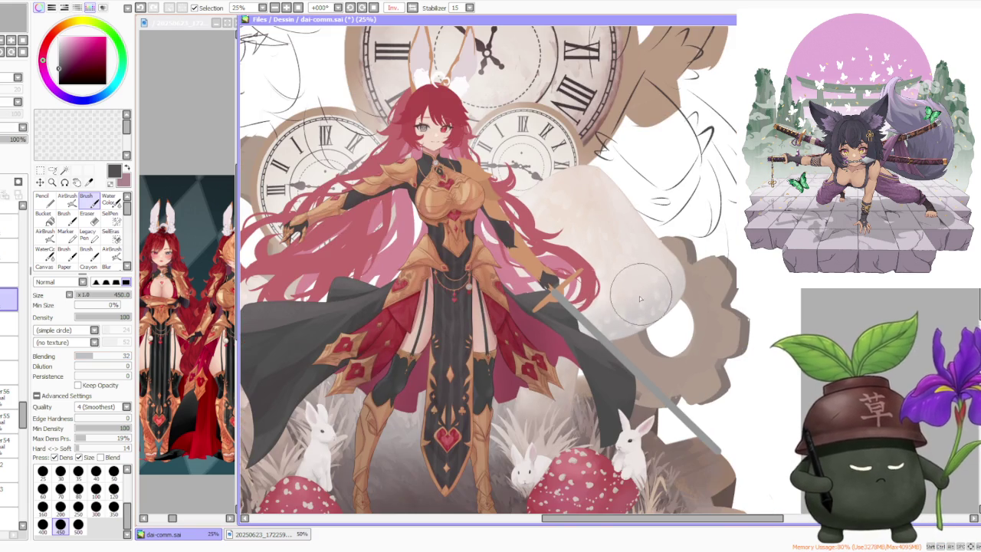
pyautogui.scroll(2, 609, 349)
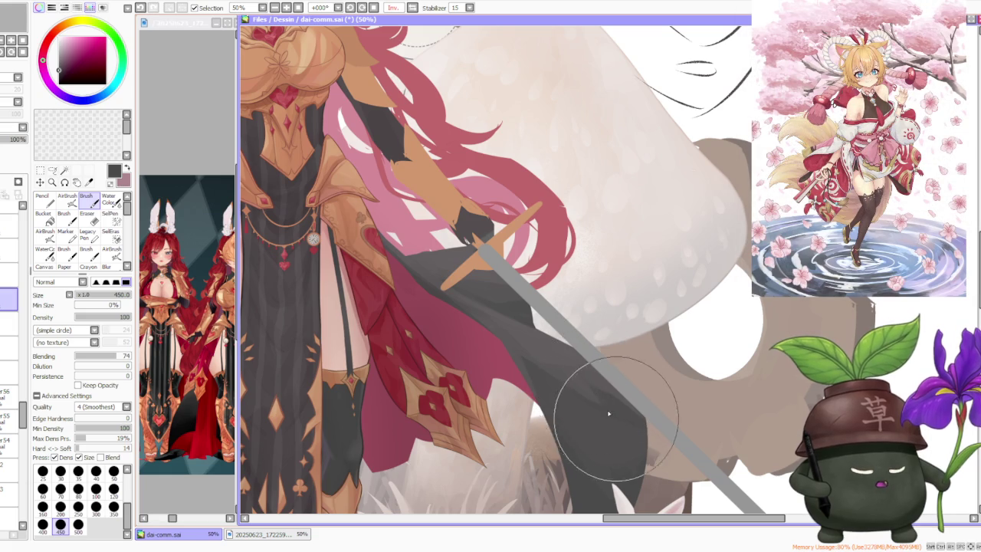
pyautogui.scroll(-2, 601, 336)
pyautogui.scroll(-1, 601, 336)
pyautogui.scroll(3, 590, 360)
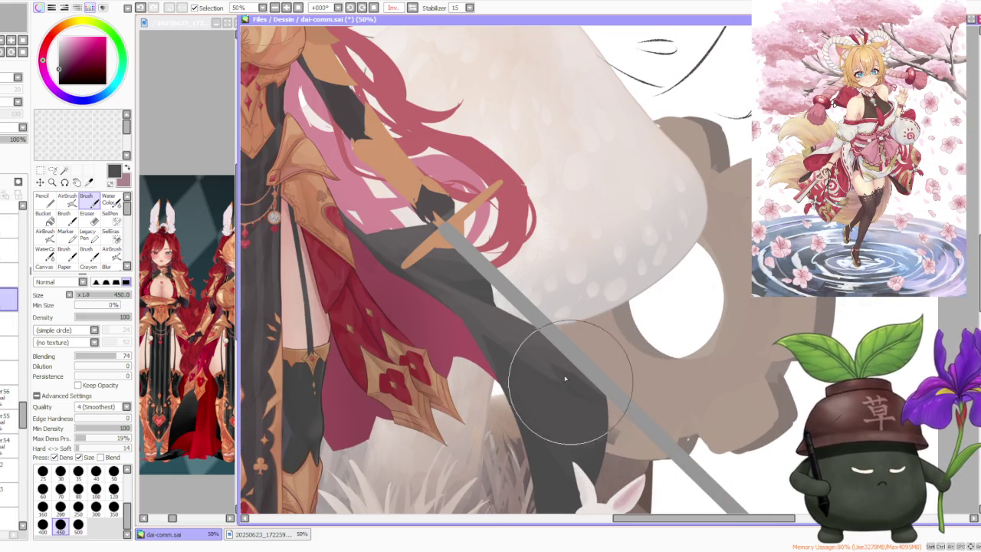
pyautogui.moveTo(573, 379)
pyautogui.mouseDown()
pyautogui.moveTo(578, 372)
pyautogui.moveTo(597, 397)
pyautogui.mouseUp()
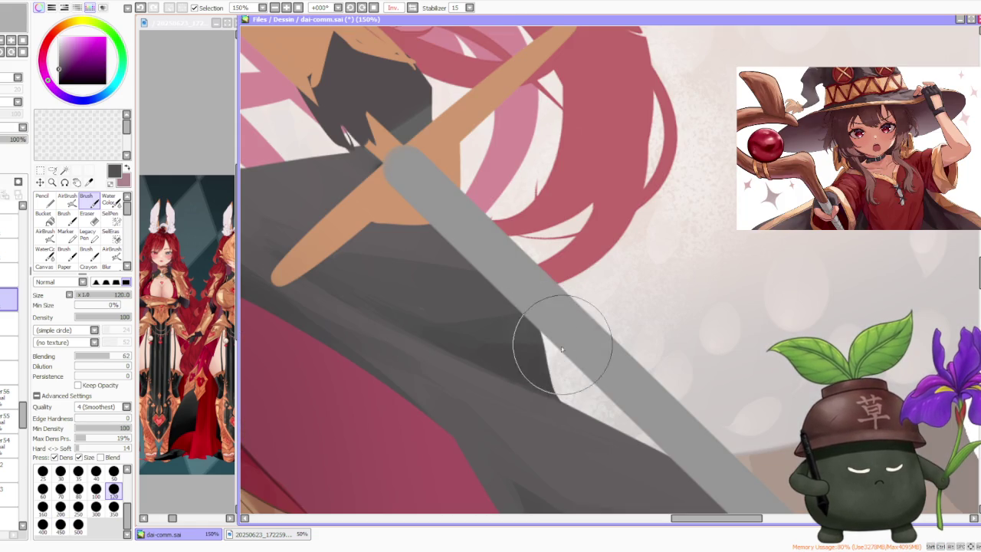
# - Set the brush size to 50 for shading the skirt below the armour plate
pyautogui.scroll(-3, 544, 337)
pyautogui.scroll(-2, 537, 265)
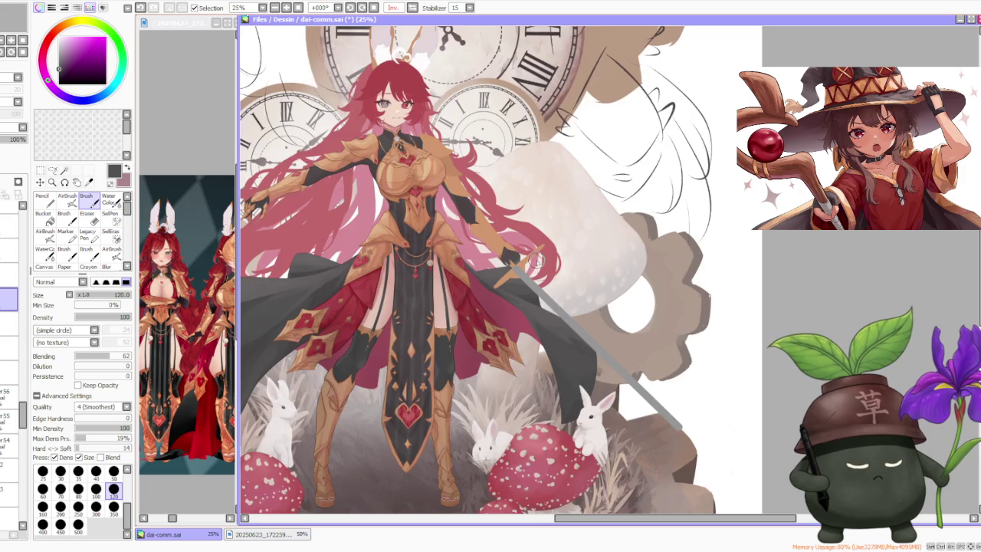
pyautogui.scroll(-1, 537, 260)
pyautogui.scroll(-1, 548, 262)
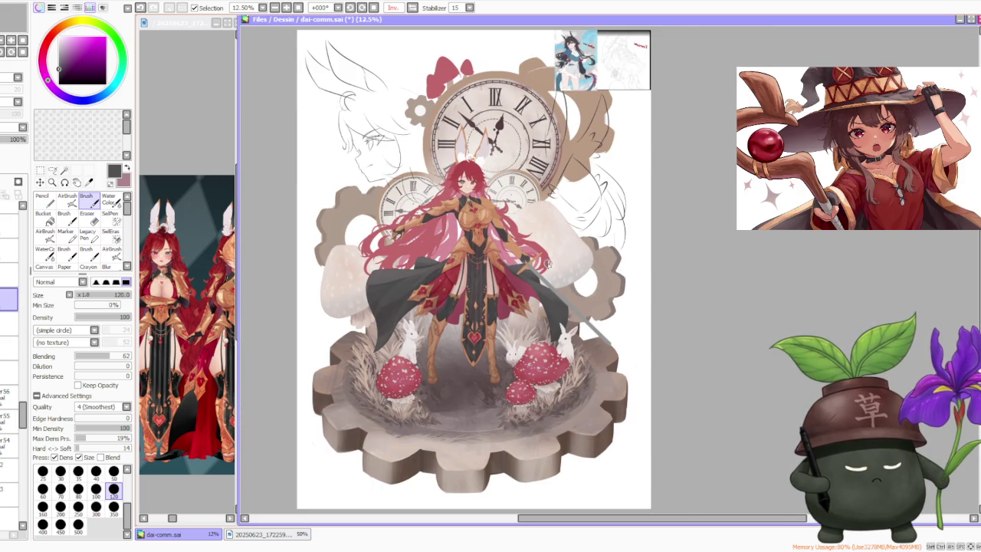
pyautogui.scroll(1, 546, 262)
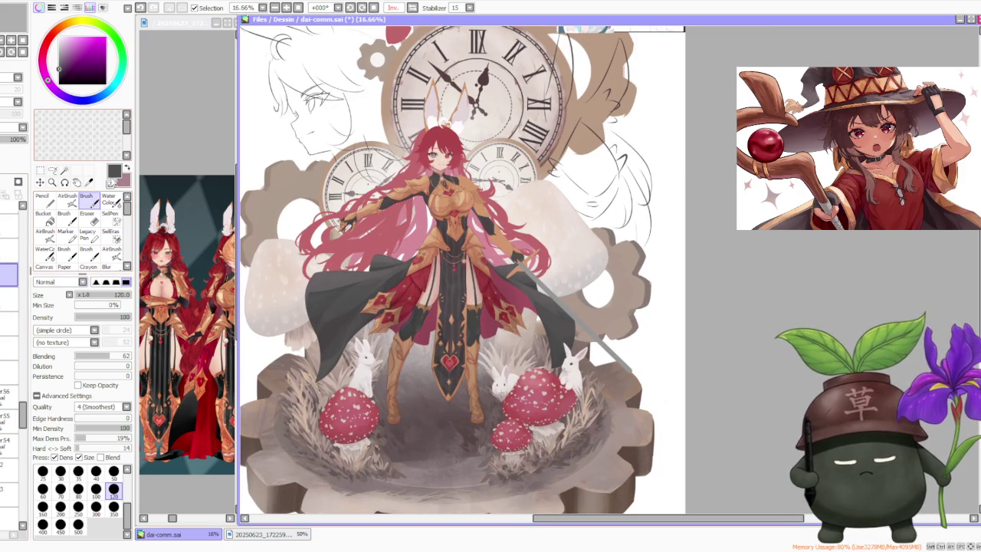
pyautogui.scroll(2, 345, 306)
pyautogui.scroll(3, 399, 291)
pyautogui.scroll(1, 446, 261)
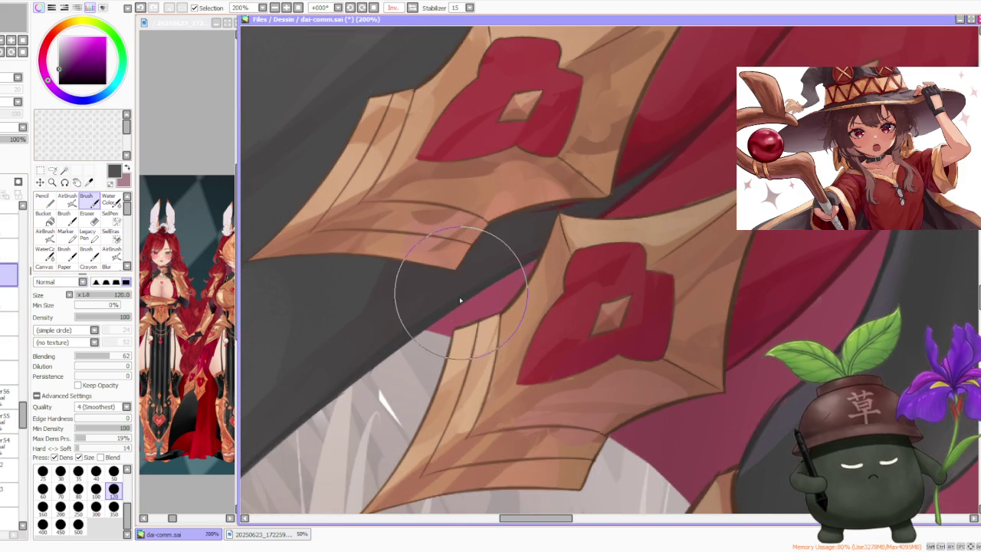
pyautogui.scroll(-3, 460, 291)
pyautogui.scroll(-2, 460, 291)
pyautogui.scroll(3, 659, 235)
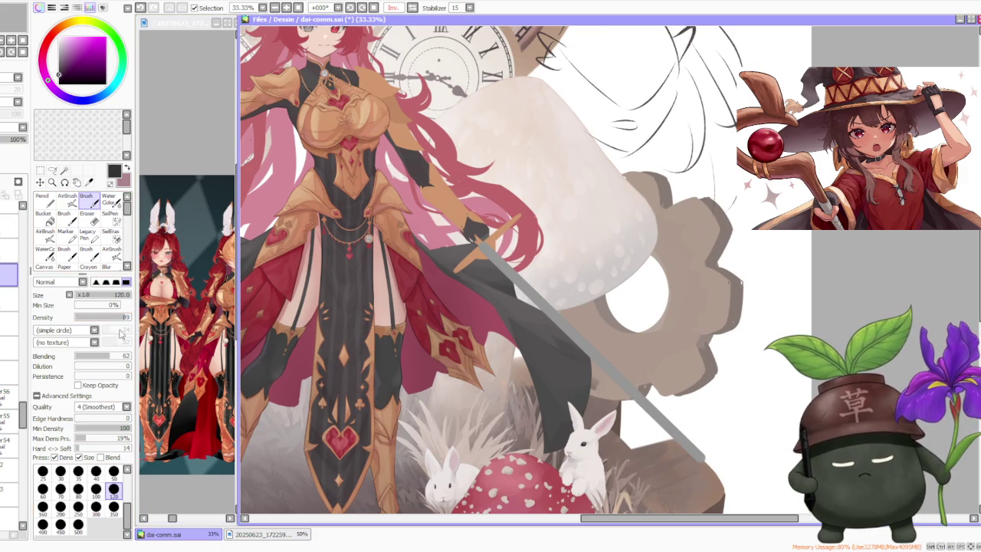
pyautogui.click(113, 470)
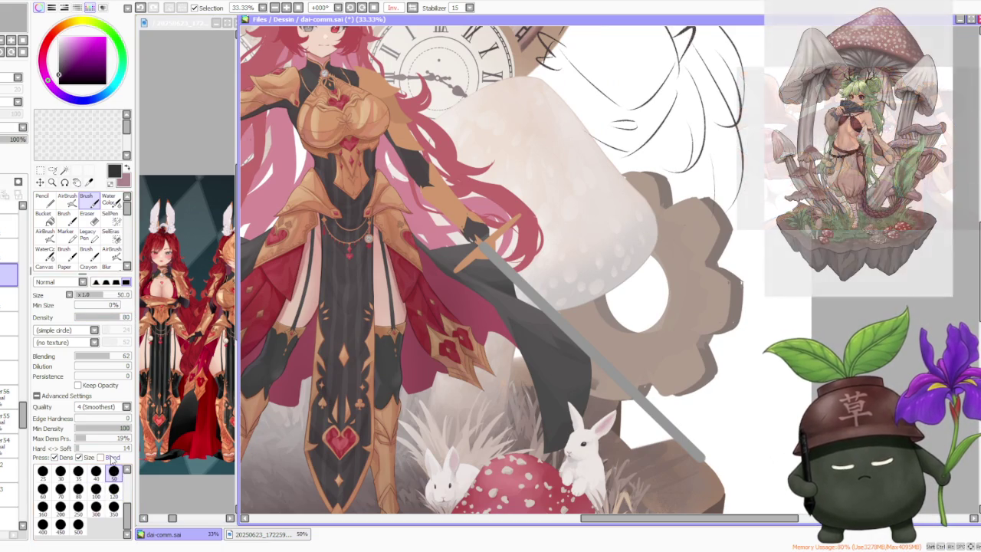
pyautogui.scroll(3, 420, 263)
pyautogui.scroll(1, 420, 263)
# - Try darker magenta shading strokes on the skirt beside the cloak edge, undoing unwanted ones
pyautogui.hotkey('ctrl', 'z')
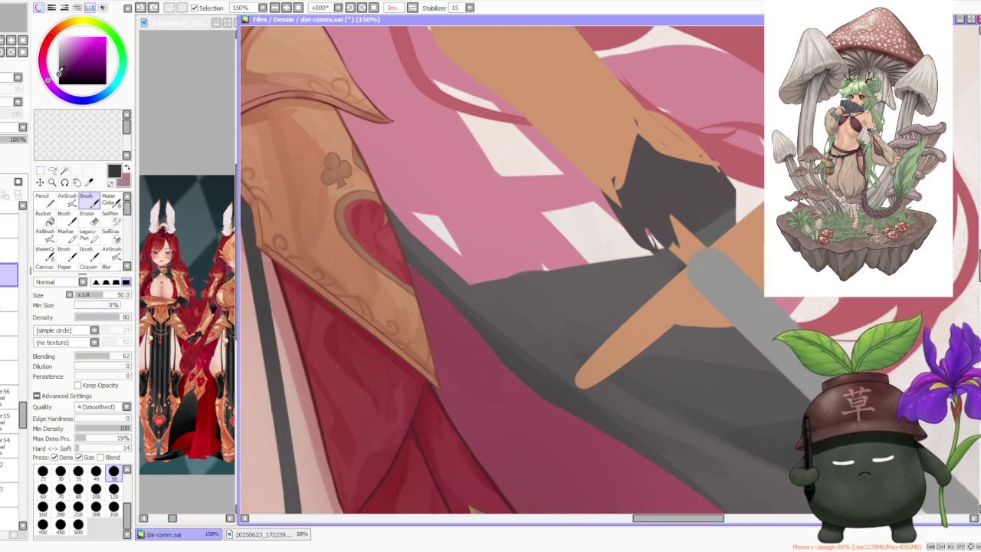
pyautogui.moveTo(407, 263); pyautogui.dragTo(441, 299)
pyautogui.hotkey('ctrl', 'z')
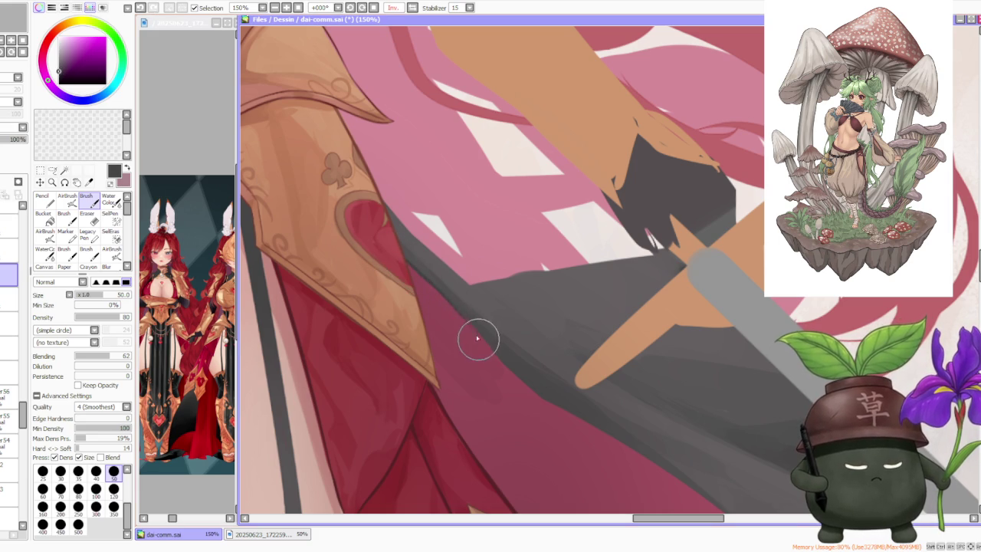
pyautogui.moveTo(430, 284); pyautogui.dragTo(545, 404)
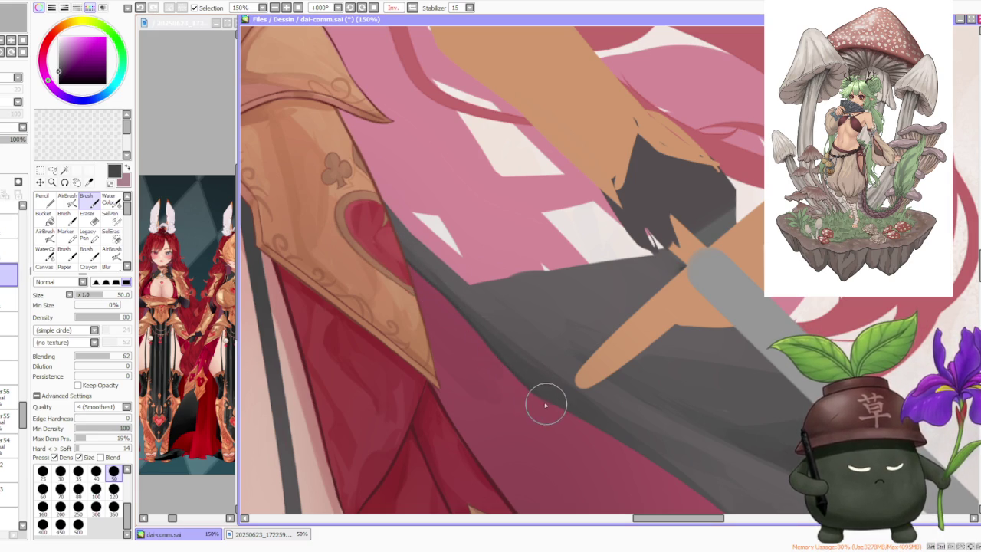
pyautogui.hotkey('ctrl', 'z')
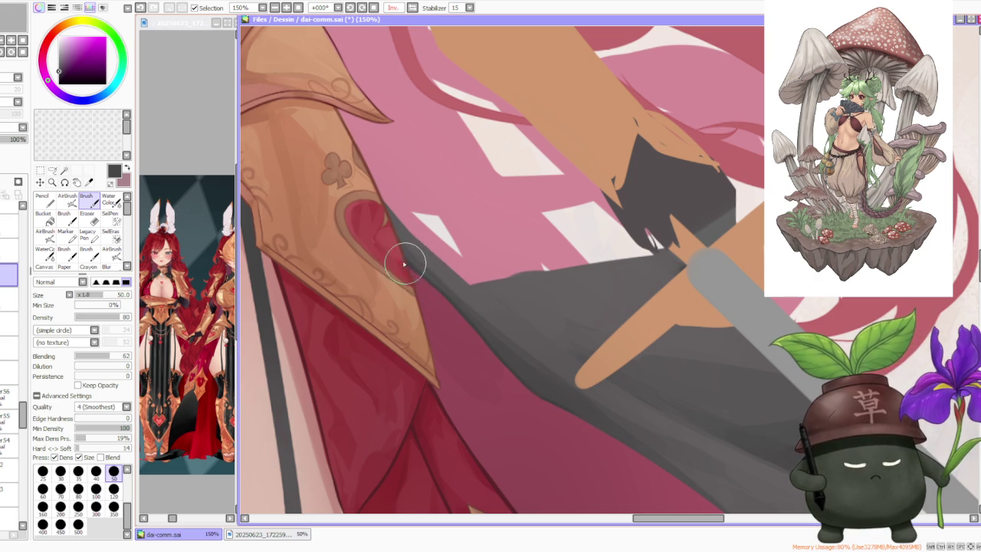
pyautogui.scroll(-1, 428, 282)
pyautogui.scroll(-1, 428, 282)
pyautogui.scroll(1, 458, 269)
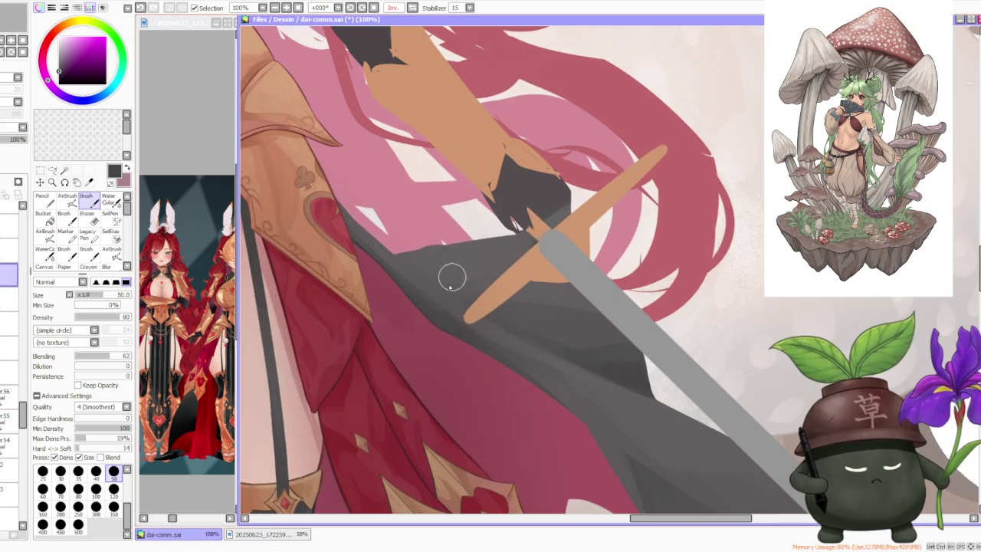
pyautogui.scroll(1, 462, 337)
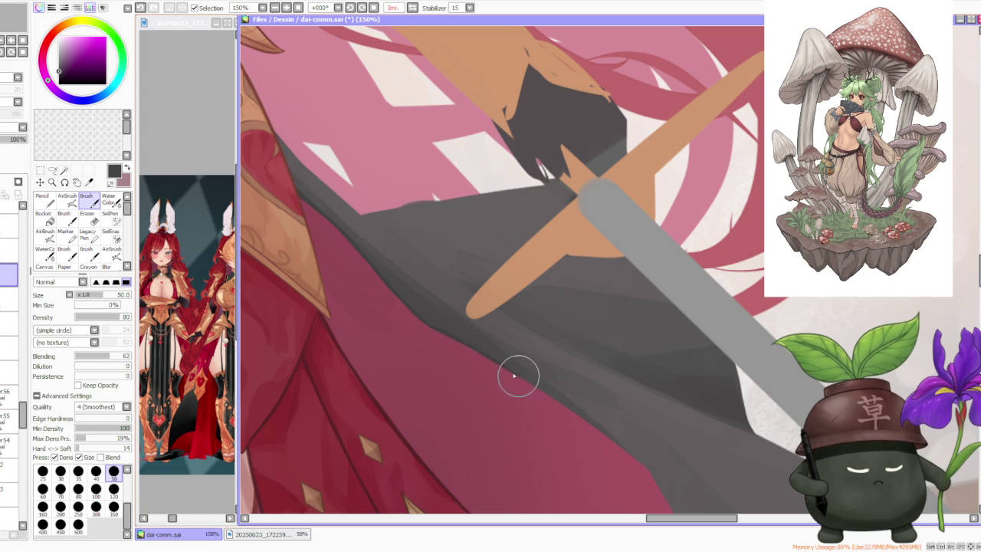
pyautogui.scroll(-1, 529, 374)
pyautogui.scroll(-1, 545, 371)
pyautogui.scroll(-1, 560, 367)
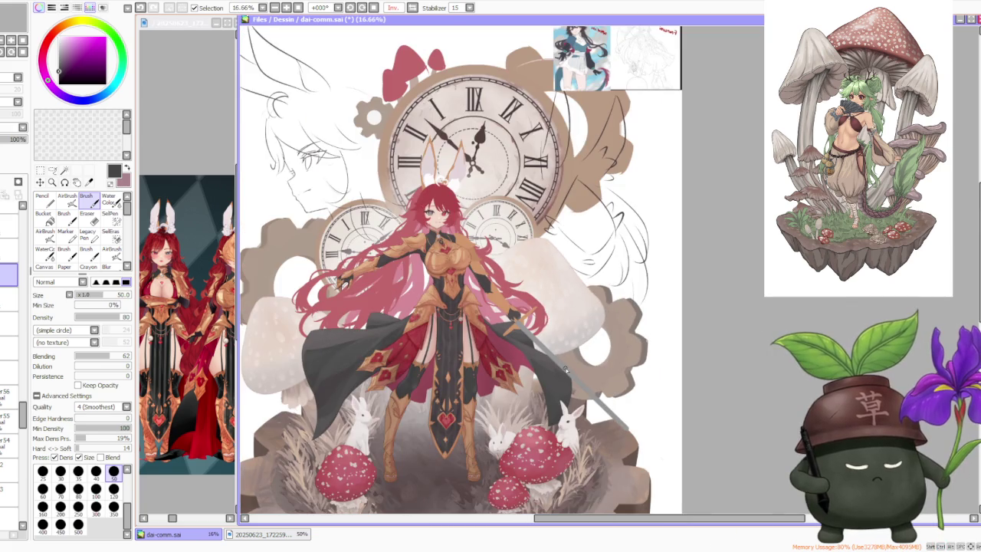
# - Shade the cloak edges under the sword, undoing a stray stroke and darkening the edge against the background
pyautogui.scroll(1, 560, 367)
pyautogui.scroll(2, 396, 281)
pyautogui.scroll(1, 386, 285)
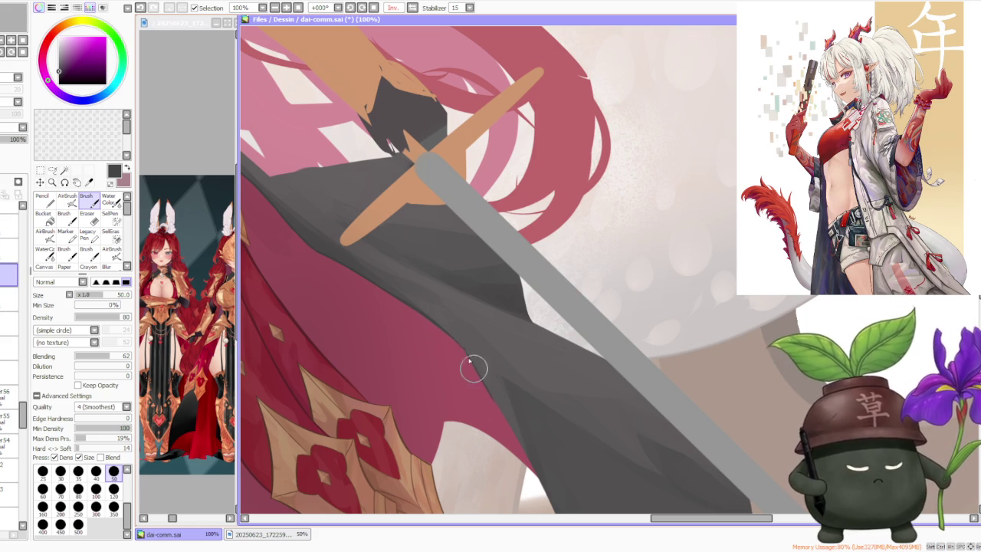
pyautogui.scroll(2, 451, 338)
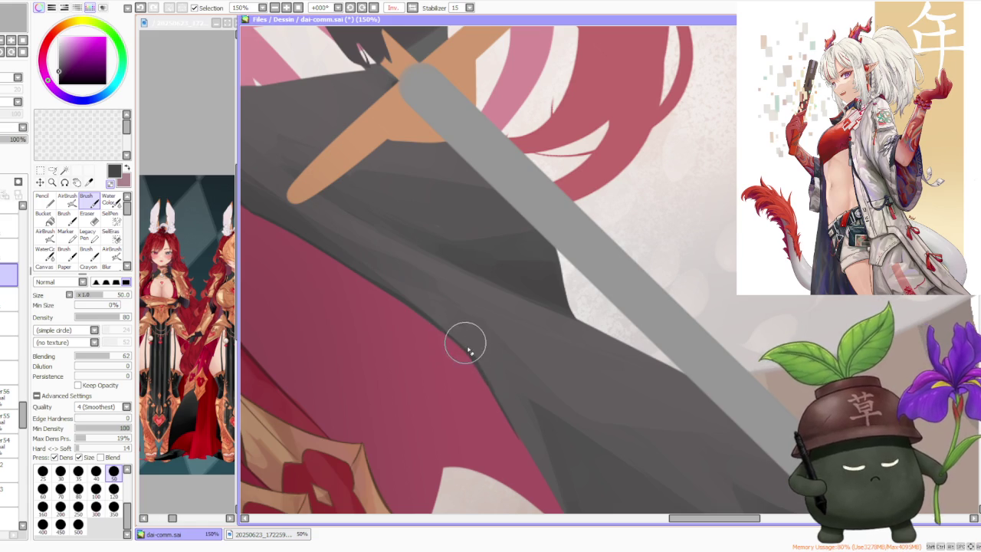
pyautogui.scroll(-1, 469, 345)
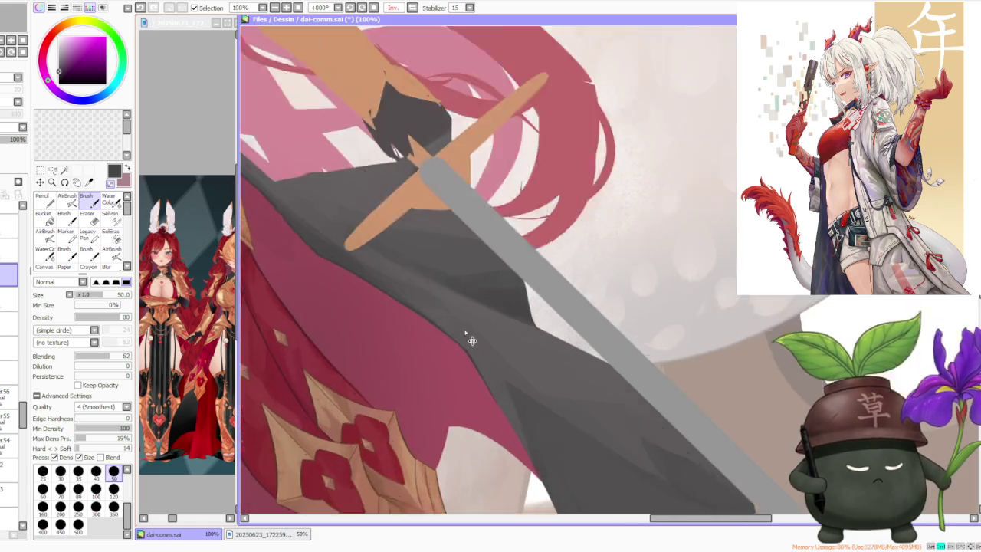
pyautogui.scroll(2, 466, 338)
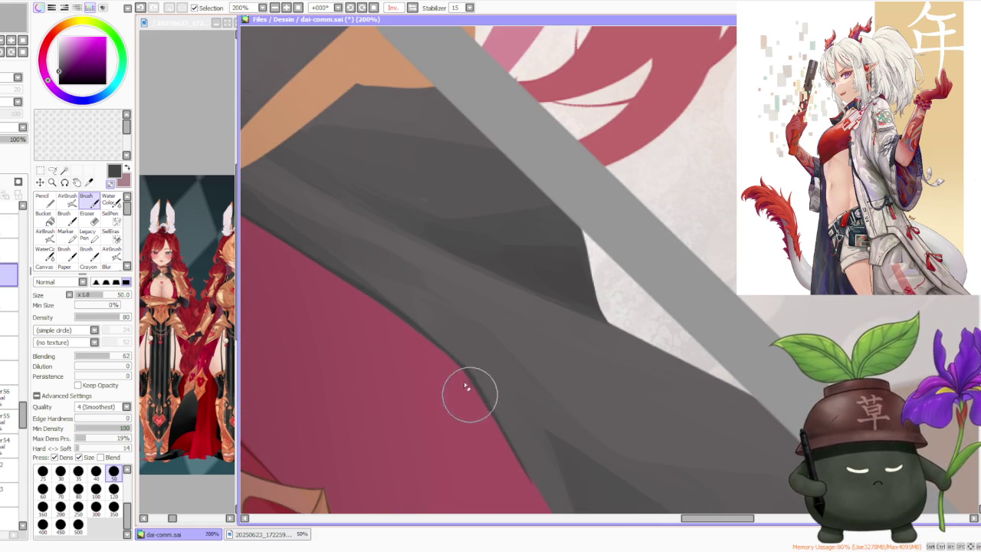
pyautogui.scroll(-2, 464, 383)
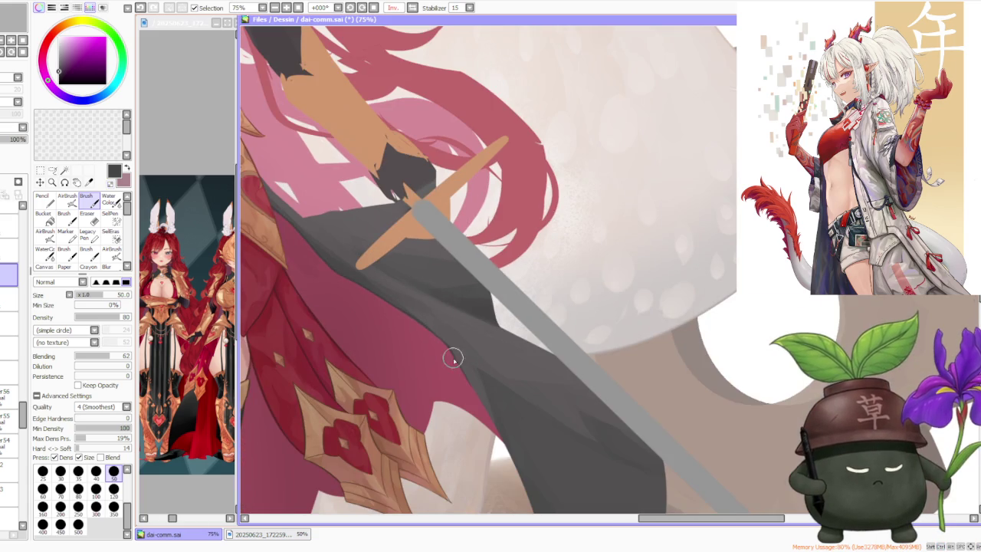
pyautogui.scroll(1, 452, 349)
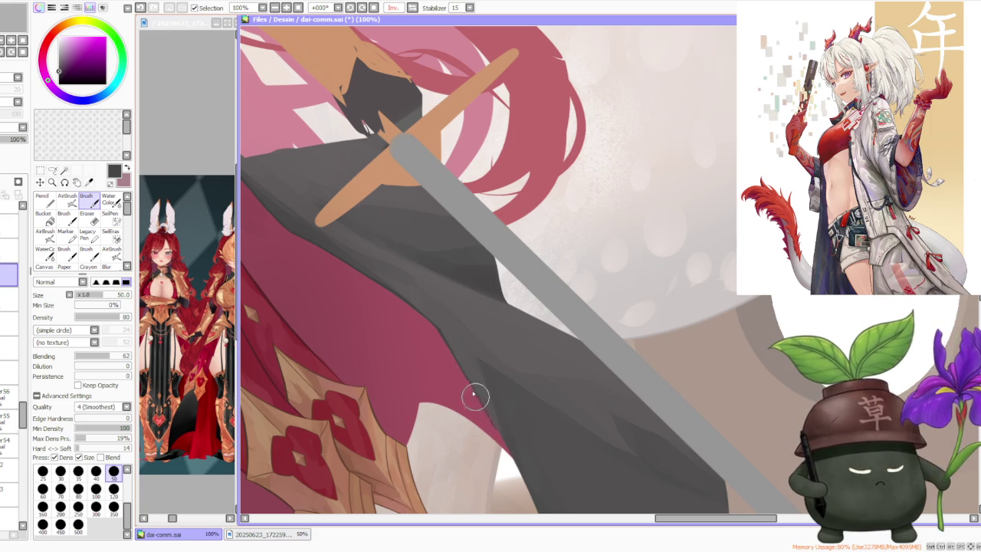
pyautogui.moveTo(461, 369); pyautogui.dragTo(492, 426)
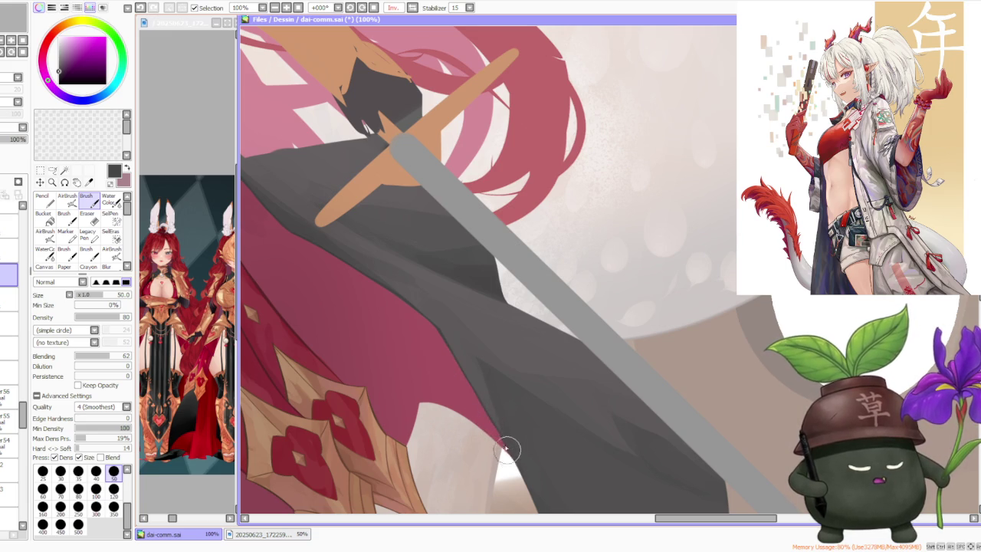
pyautogui.scroll(-1, 507, 453)
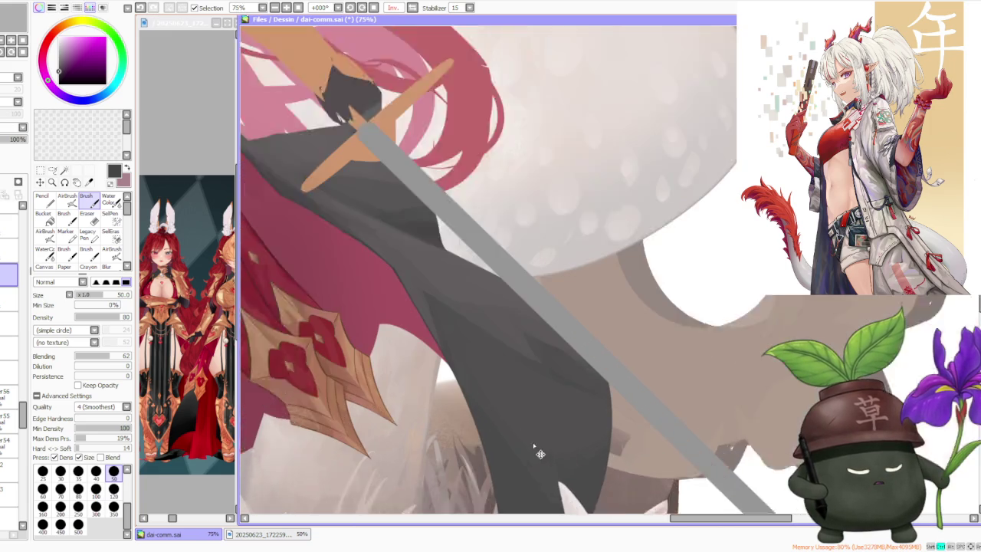
pyautogui.scroll(1, 543, 457)
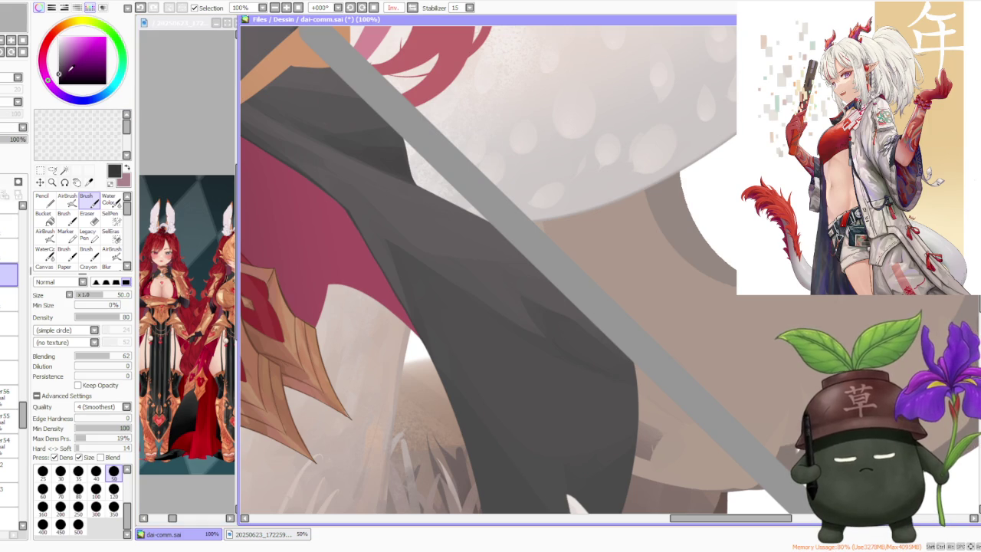
pyautogui.hotkey('ctrl', 'z')
pyautogui.moveTo(414, 331); pyautogui.dragTo(443, 388)
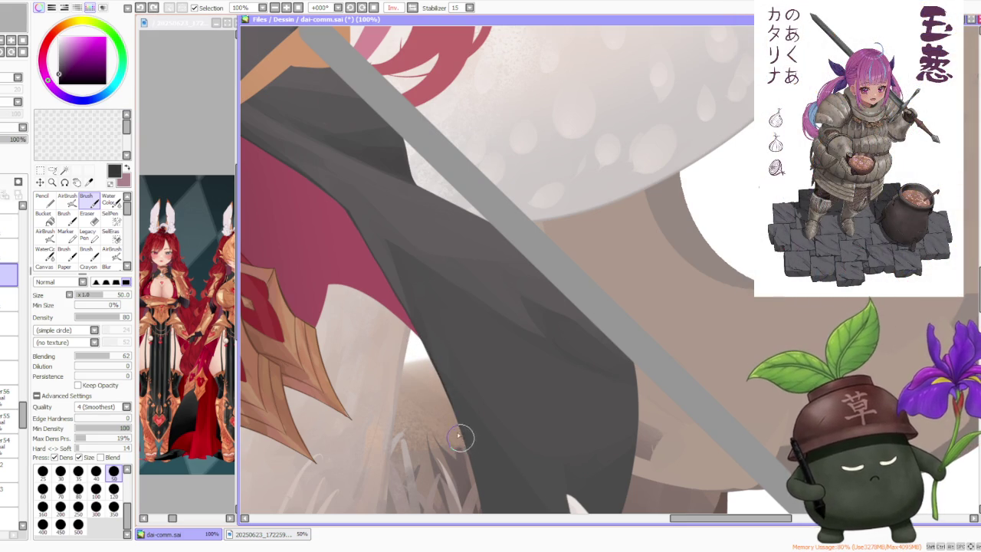
pyautogui.scroll(-3, 458, 222)
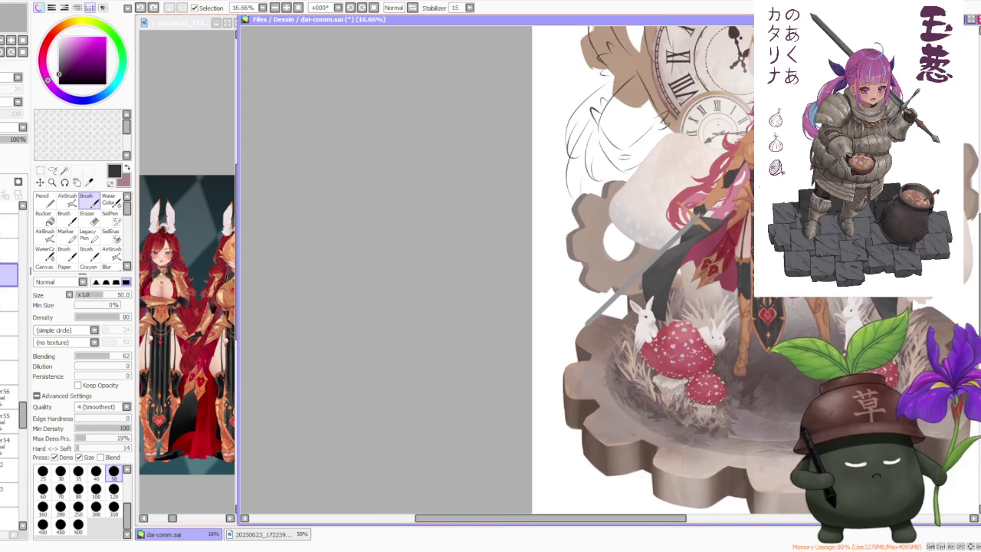
# - Zoom to the cloak hem and grass, undoing the last two strokes there
pyautogui.scroll(2, 616, 391)
pyautogui.moveTo(615, 391); pyautogui.dragTo(595, 280)
pyautogui.scroll(1, 596, 280)
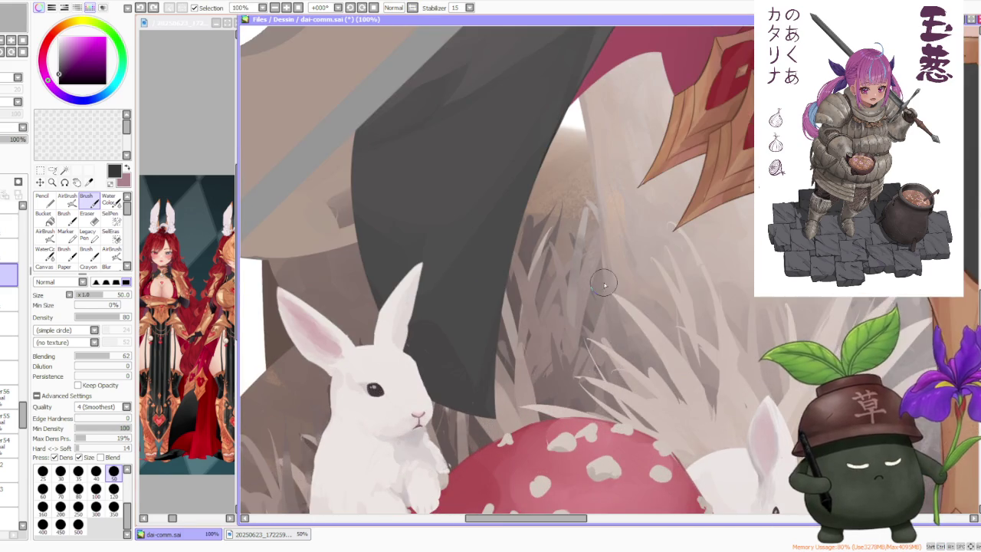
pyautogui.scroll(1, 568, 230)
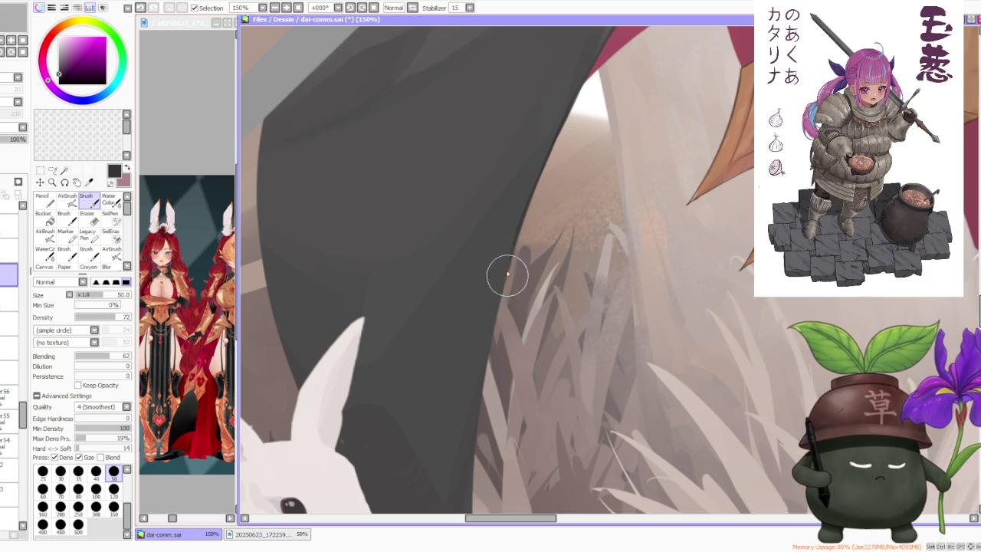
pyautogui.hotkey('ctrl', 'z')
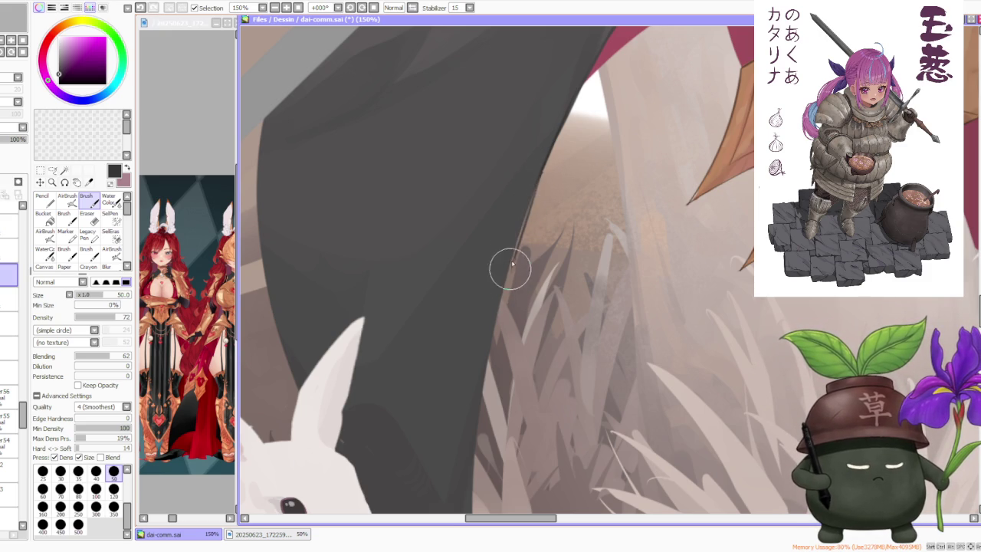
pyautogui.hotkey('ctrl', 'z')
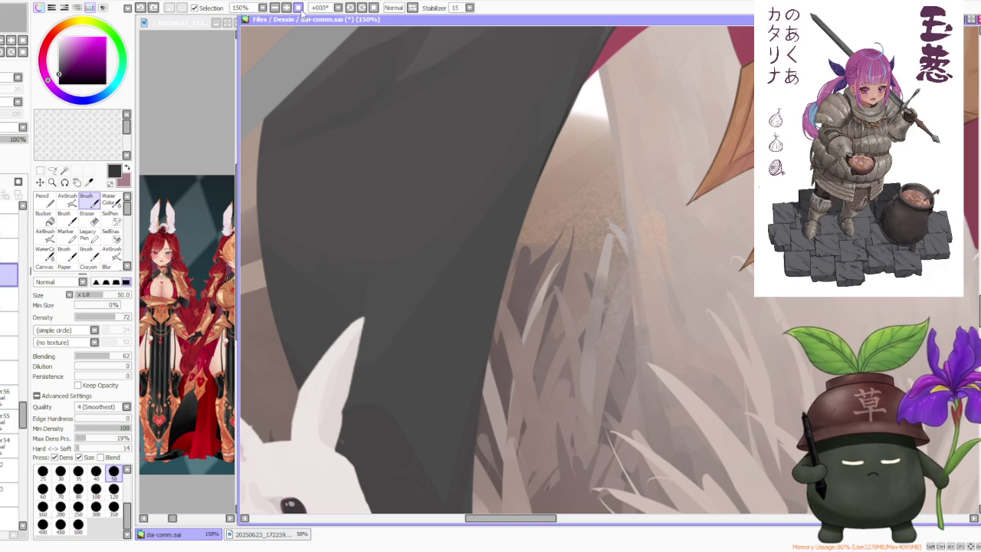
# - Rotate and mirror the canvas view to -135° so the hem sits upside down
pyautogui.click(362, 7)
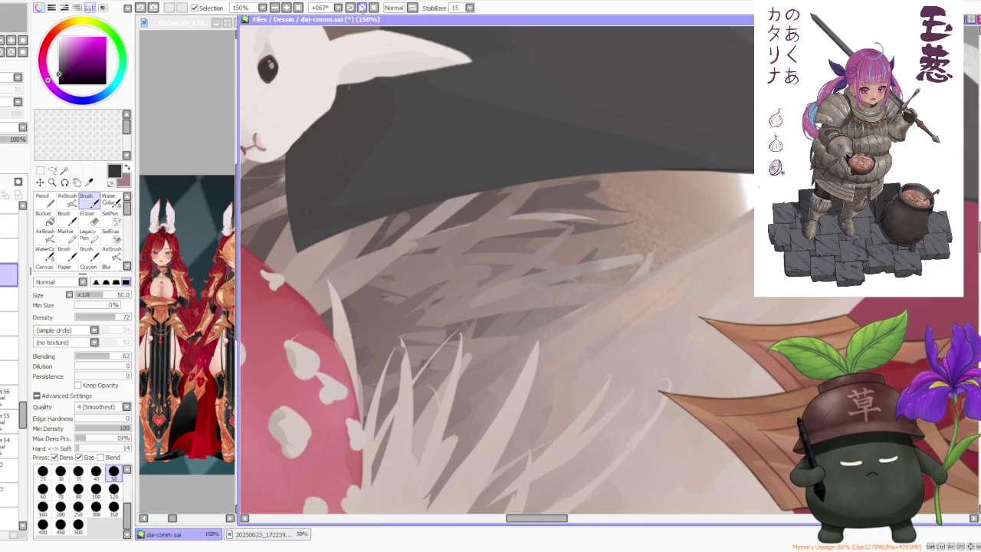
pyautogui.click(391, 7)
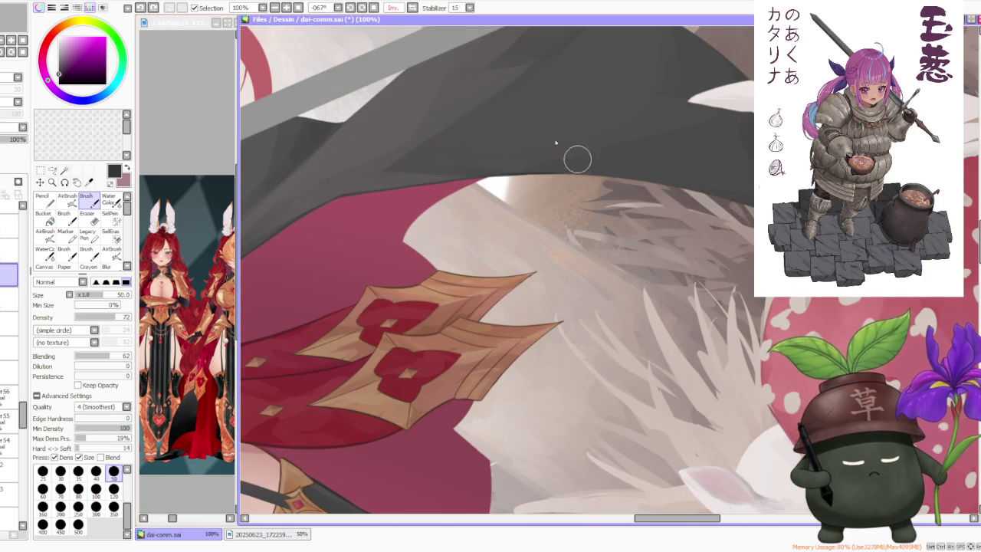
pyautogui.click(350, 7)
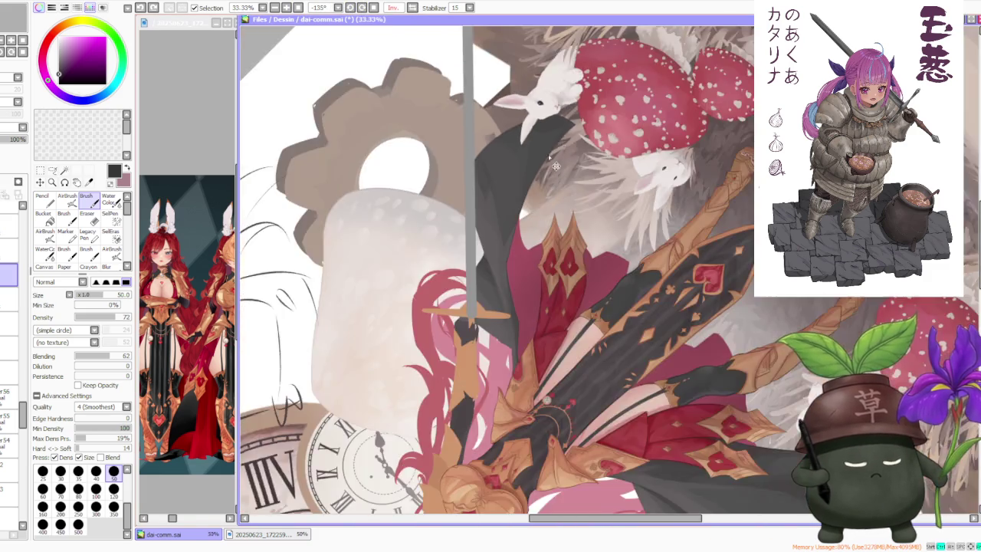
pyautogui.scroll(1, 568, 138)
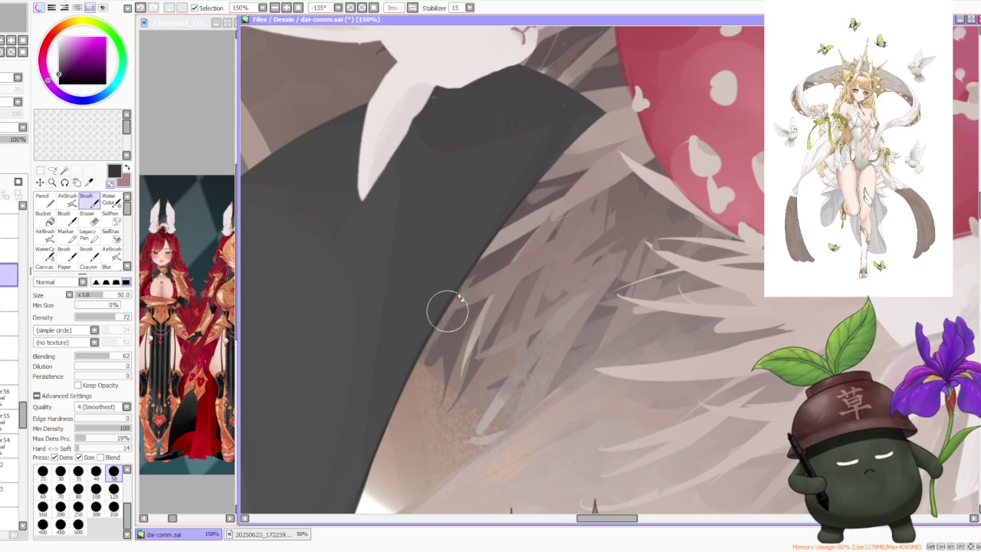
# - Rotate the view along the cloak edge and try dark grey strokes there, undoing both attempts
pyautogui.scroll(-3, 441, 325)
pyautogui.scroll(2, 421, 349)
pyautogui.scroll(2, 421, 349)
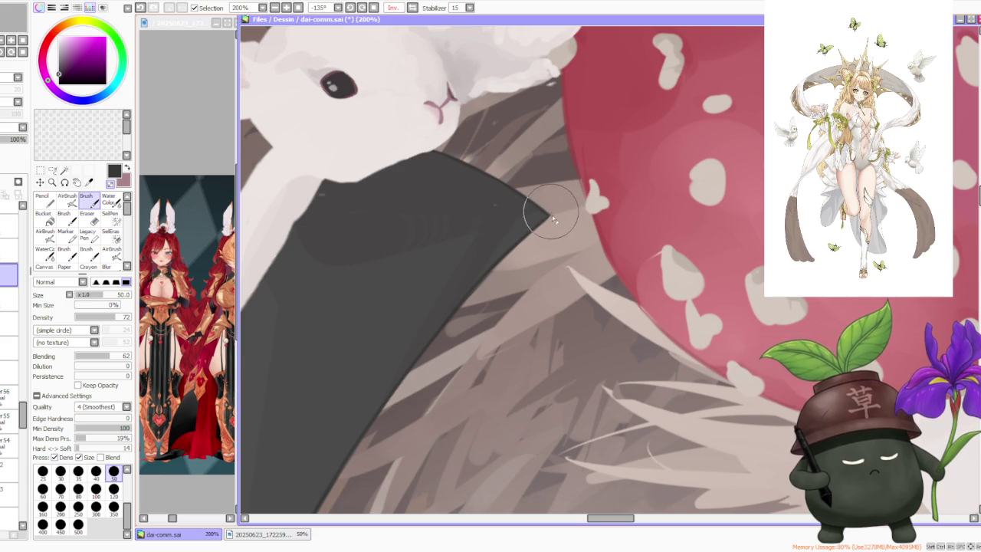
pyautogui.scroll(-4, 543, 139)
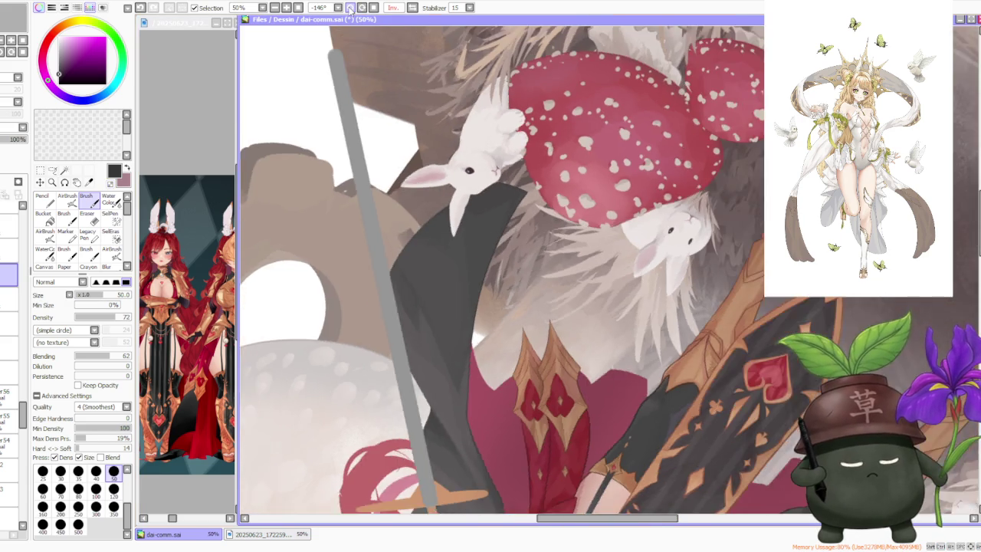
pyautogui.moveTo(410, 46); pyautogui.dragTo(357, 66)
pyautogui.scroll(2, 405, 307)
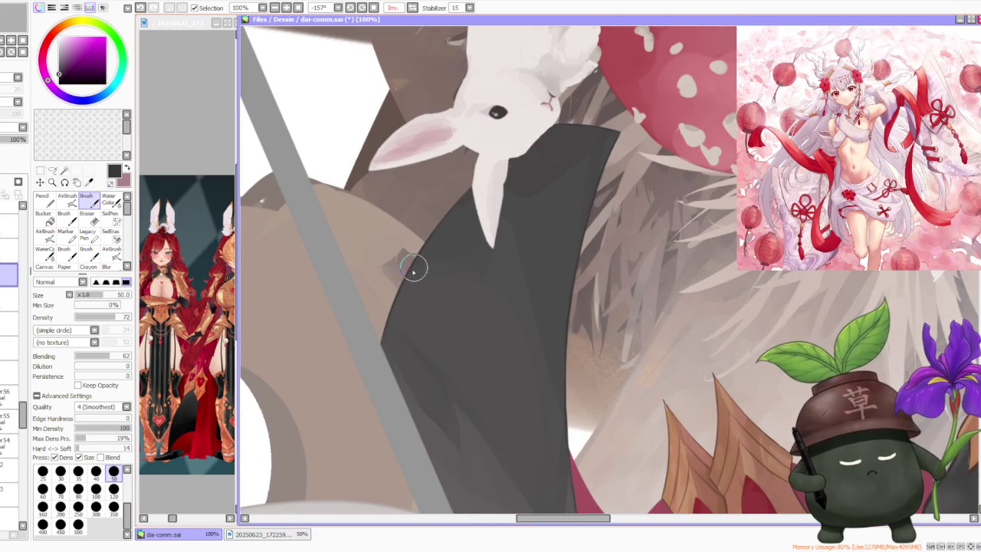
pyautogui.moveTo(415, 259); pyautogui.dragTo(469, 185)
pyautogui.hotkey('ctrl', 'z')
pyautogui.moveTo(421, 256); pyautogui.dragTo(469, 186)
pyautogui.hotkey('ctrl', 'z')
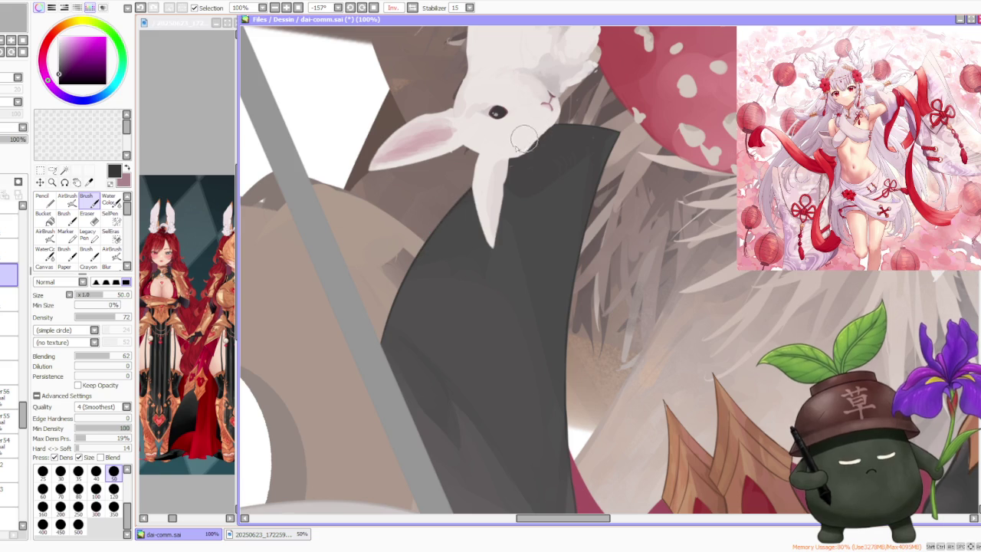
# - Extend the cloak's dark grey edge up to the rabbit's chin and add a small edge stroke
pyautogui.moveTo(438, 225); pyautogui.dragTo(512, 147)
pyautogui.scroll(-2, 462, 197)
pyautogui.scroll(2, 438, 325)
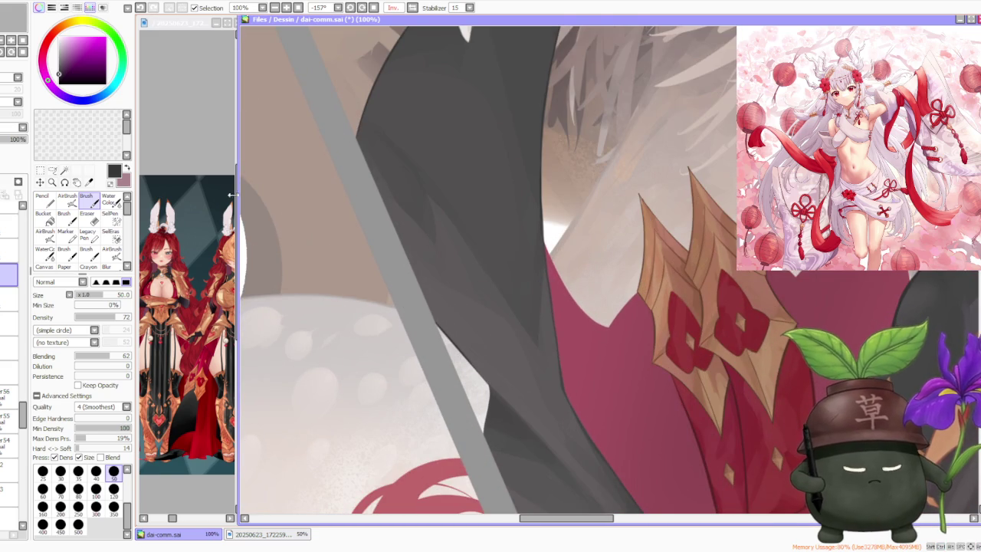
pyautogui.scroll(-1, 472, 349)
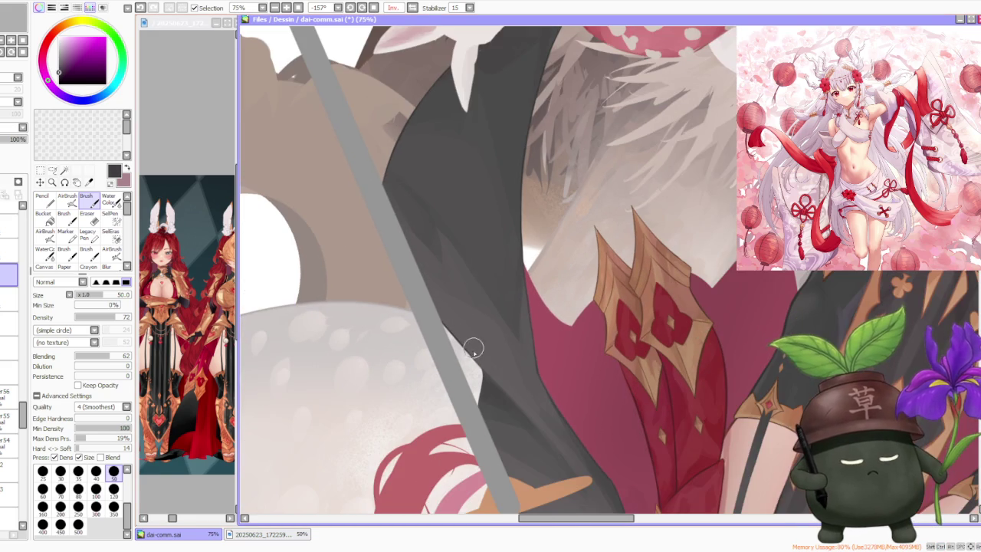
pyautogui.moveTo(467, 351); pyautogui.dragTo(501, 396)
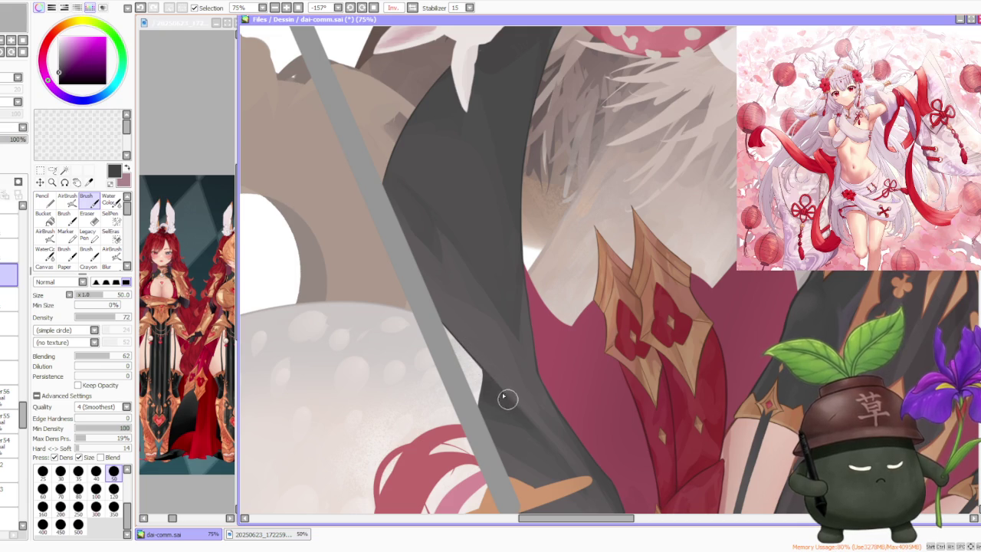
pyautogui.scroll(-2, 496, 369)
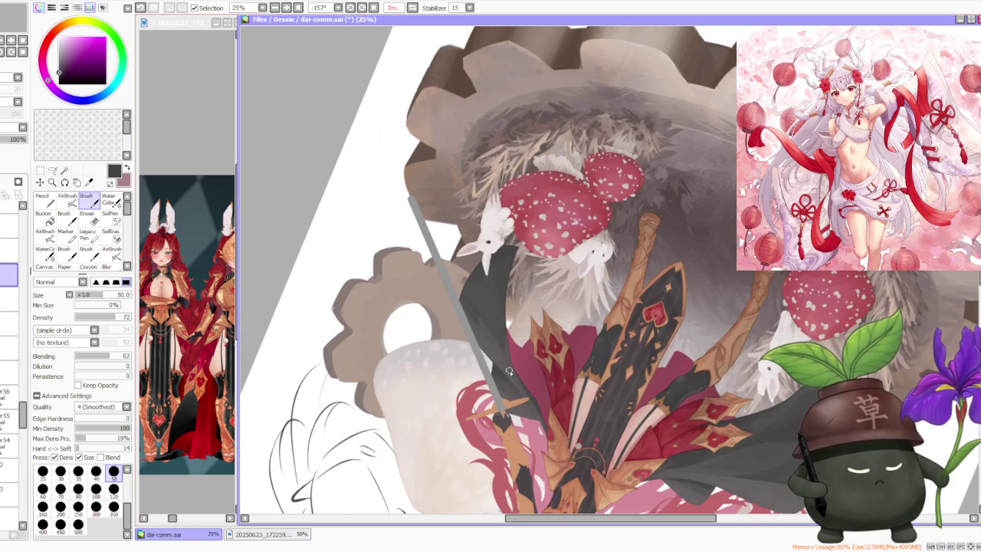
# - Reset the canvas rotation upright and zoom to the sword hilt
pyautogui.click(374, 8)
pyautogui.scroll(-1, 413, 31)
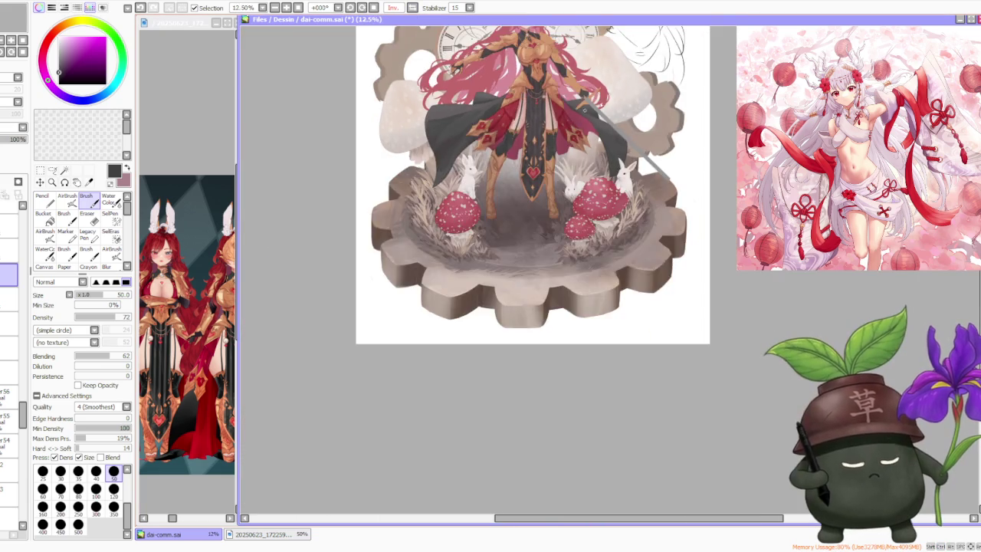
pyautogui.scroll(2, 617, 83)
pyautogui.scroll(1, 617, 83)
pyautogui.scroll(1, 369, 175)
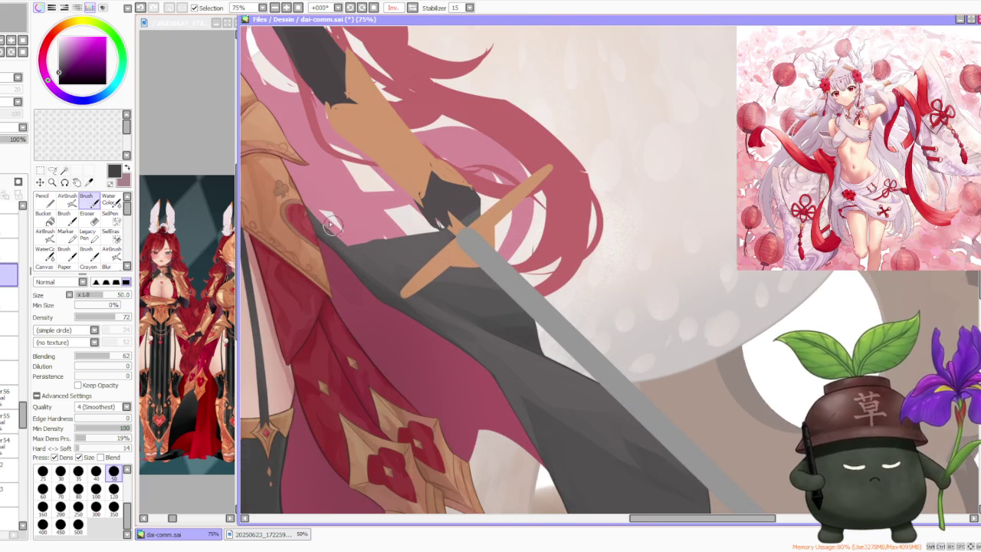
# - Compare the cloak-edge stroke with and without using Ctrl+Z/Ctrl+Y, leaving it restored
pyautogui.hotkey('ctrl', 'z')
pyautogui.hotkey('ctrl', 'z')
pyautogui.hotkey('ctrl', 'y')
pyautogui.hotkey('ctrl', 'z')
pyautogui.hotkey('ctrl', 'z')
pyautogui.hotkey('ctrl', 'y')
pyautogui.hotkey('ctrl', 'z')
pyautogui.hotkey('ctrl', 'y')
pyautogui.hotkey('ctrl', 'z')
pyautogui.hotkey('ctrl', 'y')
pyautogui.hotkey('ctrl', 'z')
pyautogui.hotkey('ctrl', 'y')
pyautogui.hotkey('ctrl', 'z')
pyautogui.hotkey('ctrl', 'y')
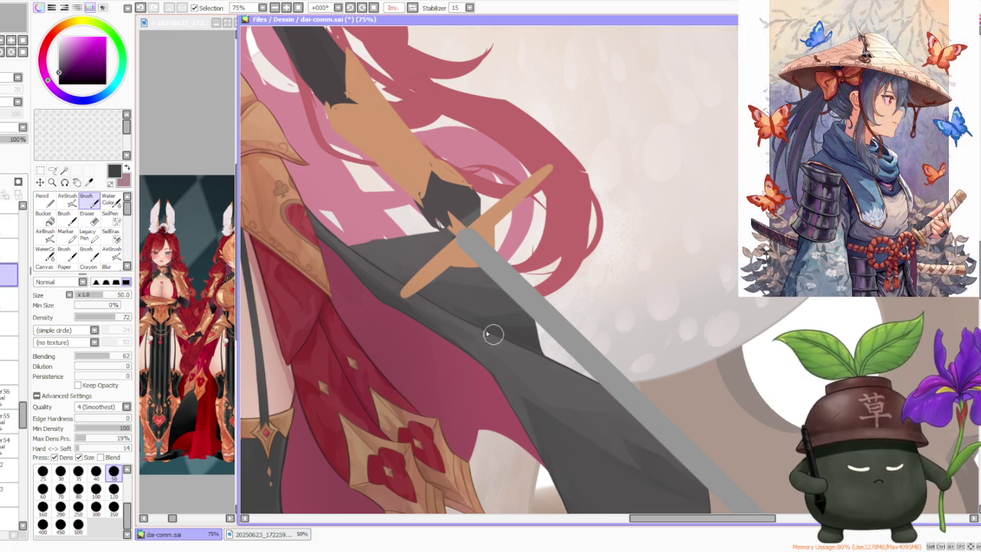
pyautogui.scroll(1, 511, 318)
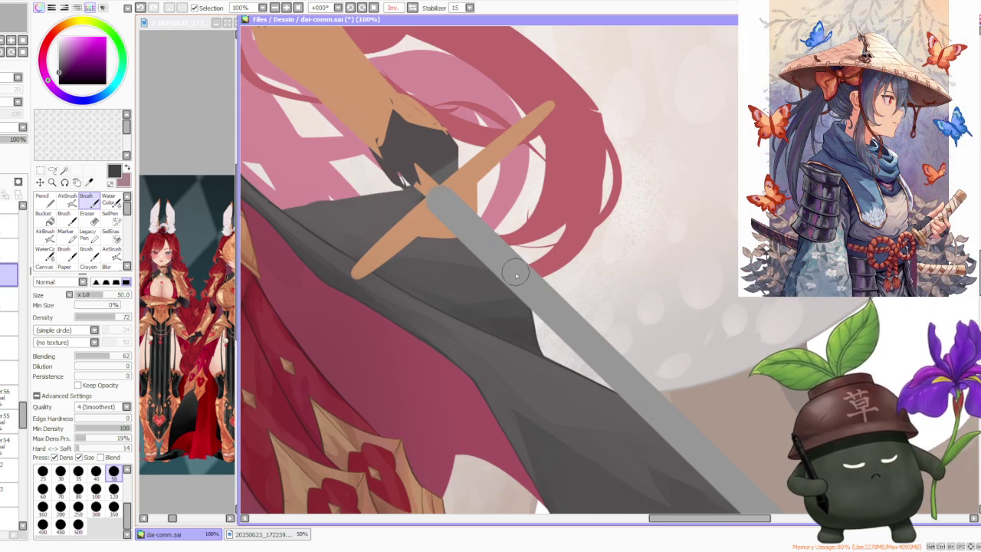
pyautogui.scroll(-3, 521, 264)
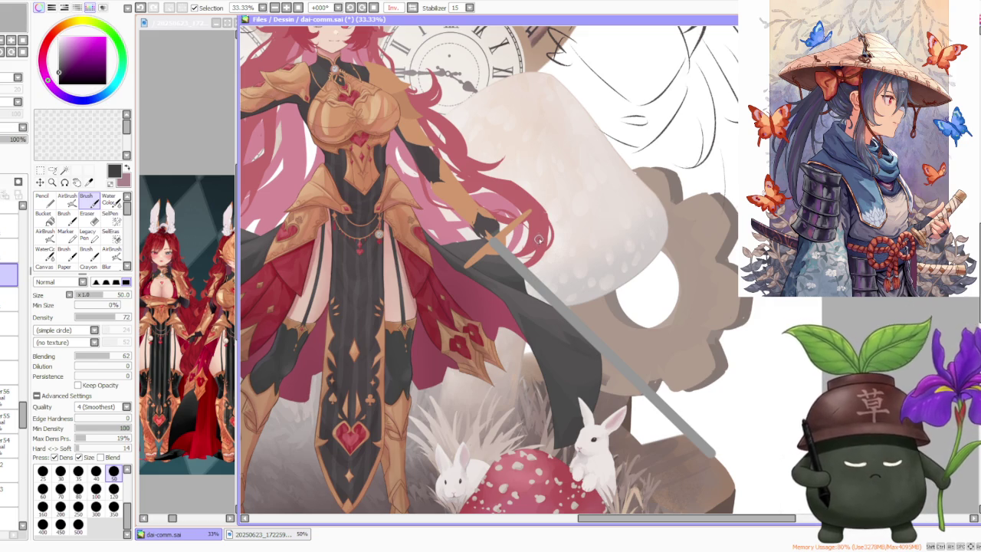
# - With the view tilted, paint dark grey into the pink gap beside the hilt, then straighten the view
pyautogui.click(349, 7)
pyautogui.scroll(3, 506, 383)
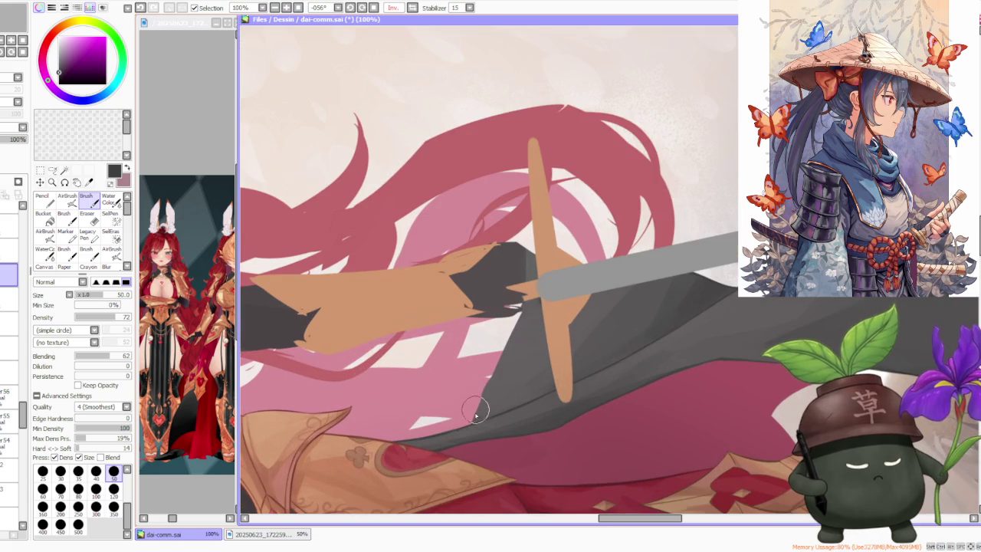
pyautogui.moveTo(472, 418)
pyautogui.mouseDown()
pyautogui.moveTo(499, 339)
pyautogui.moveTo(471, 422)
pyautogui.moveTo(519, 317)
pyautogui.moveTo(494, 373)
pyautogui.mouseUp()
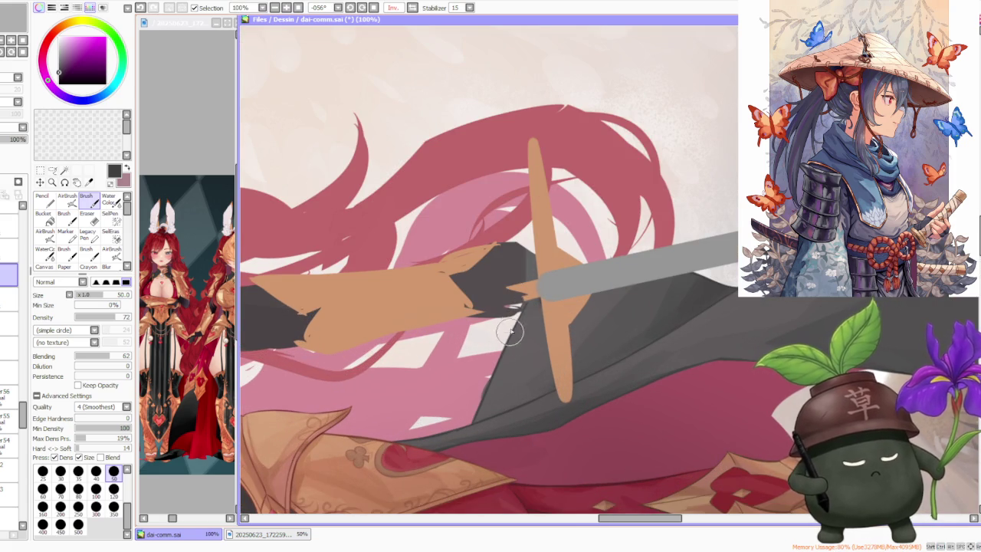
pyautogui.scroll(2, 471, 414)
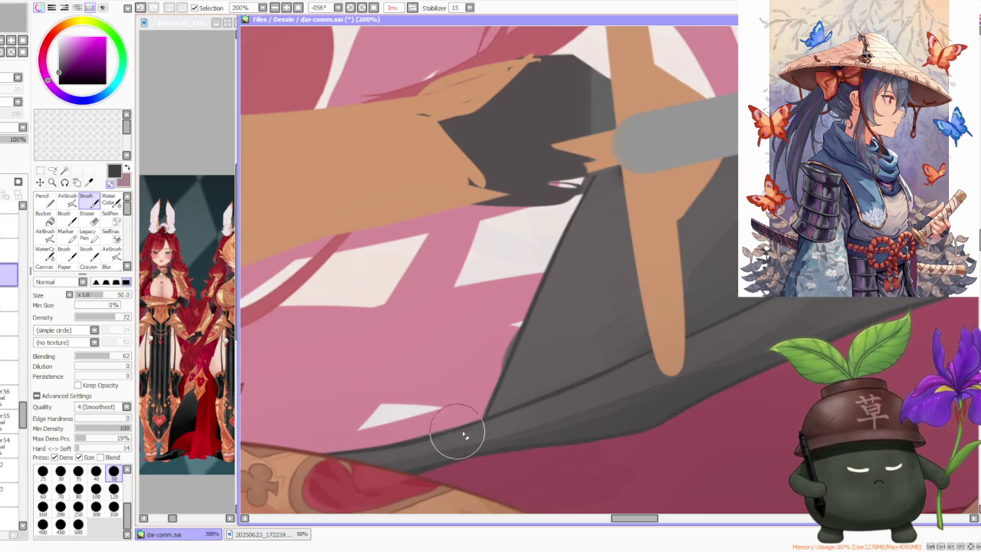
pyautogui.scroll(-2, 456, 436)
pyautogui.scroll(-1, 467, 432)
pyautogui.click(373, 9)
pyautogui.scroll(-5, 567, 260)
pyautogui.scroll(-1, 567, 261)
pyautogui.scroll(-1, 571, 256)
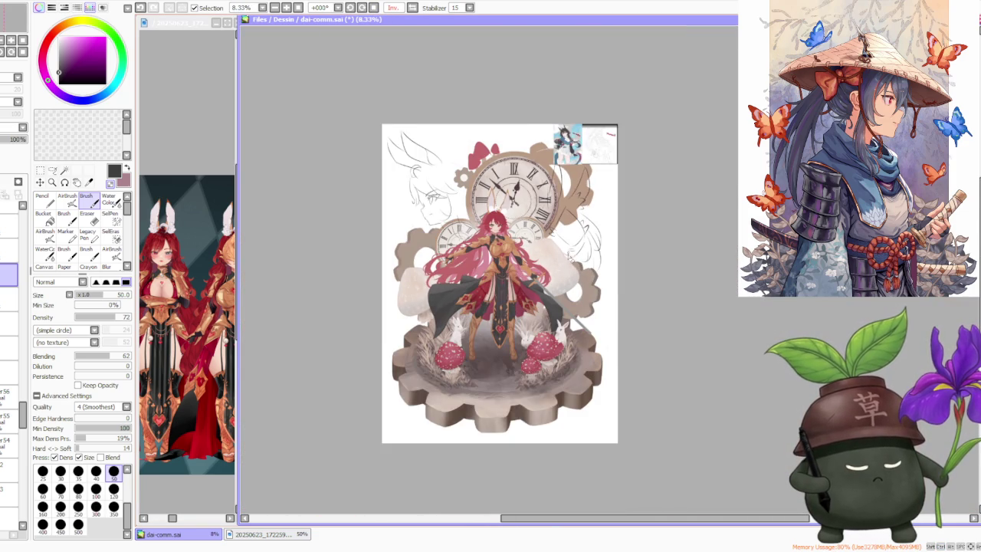
# - Select the layer just below the current one in the Layer panel
pyautogui.scroll(2, 567, 260)
pyautogui.scroll(1, 560, 284)
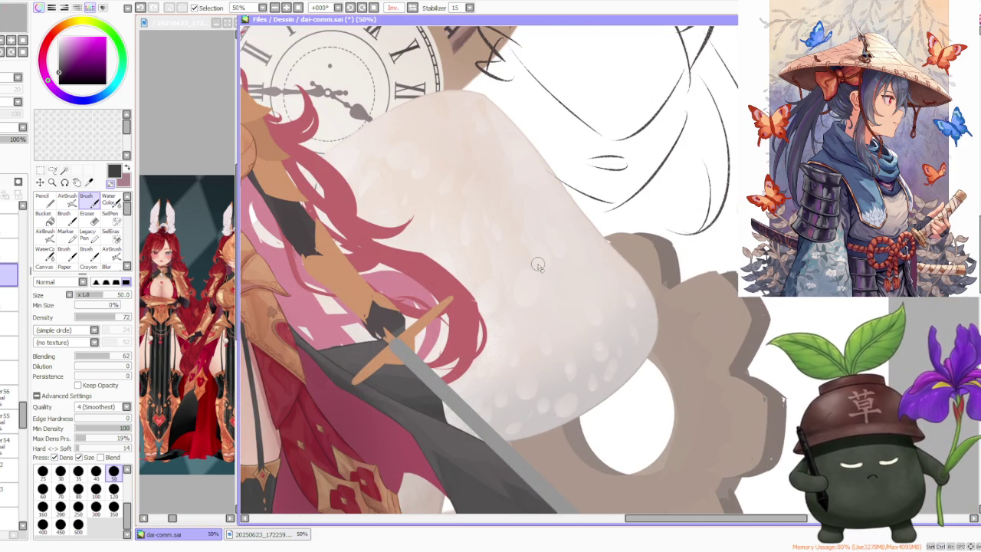
pyautogui.click(9, 300)
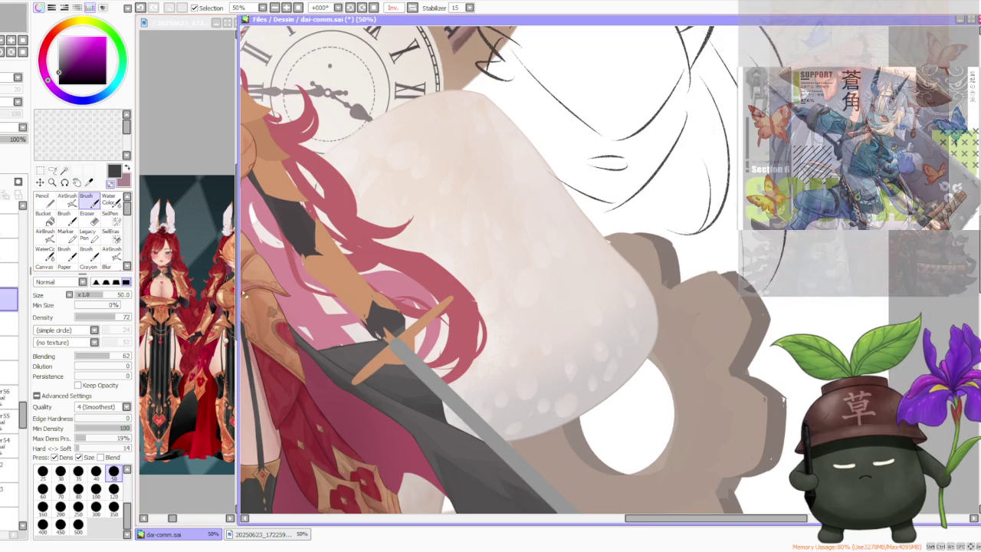
pyautogui.scroll(1, 337, 351)
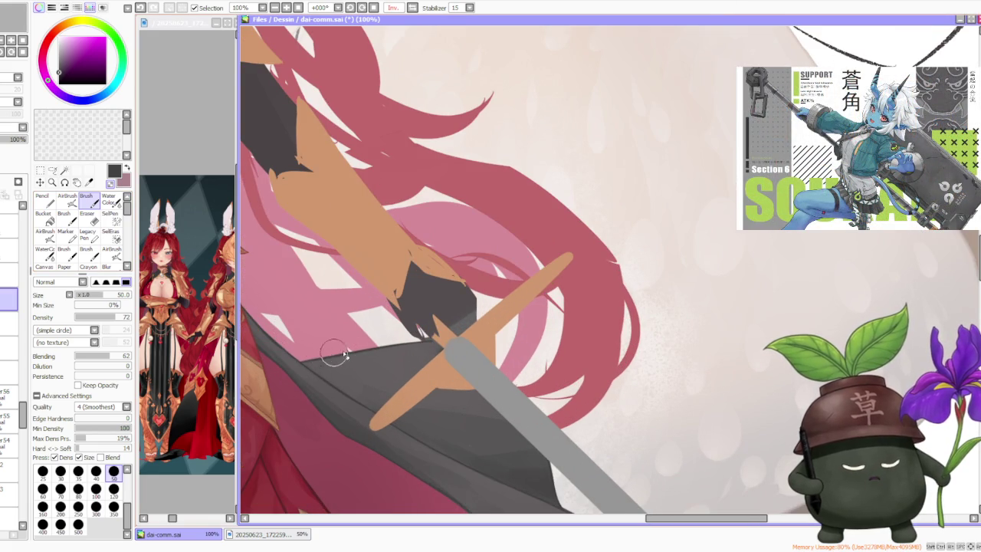
pyautogui.scroll(-2, 383, 329)
pyautogui.scroll(-2, 429, 318)
pyautogui.scroll(3, 449, 313)
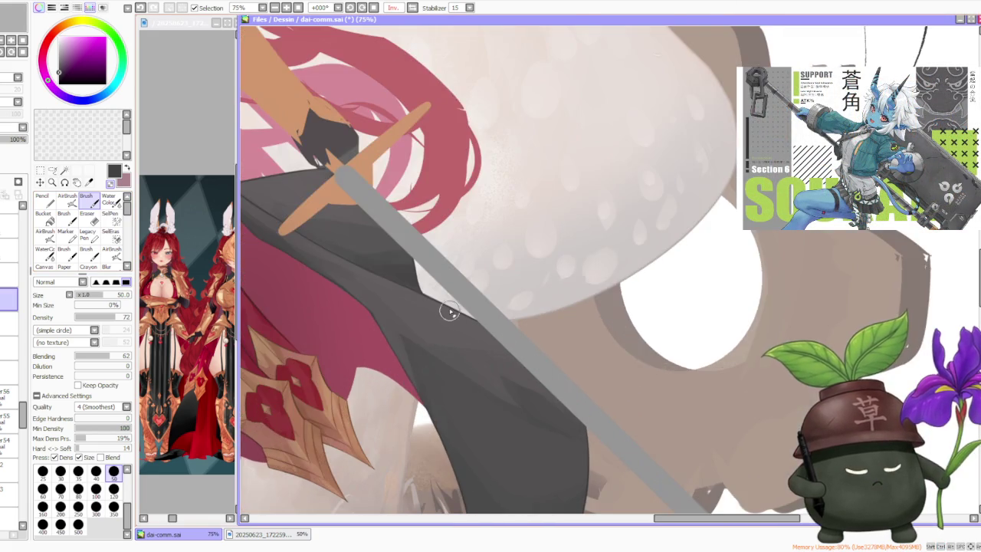
pyautogui.scroll(-2, 449, 308)
pyautogui.scroll(-1, 381, 220)
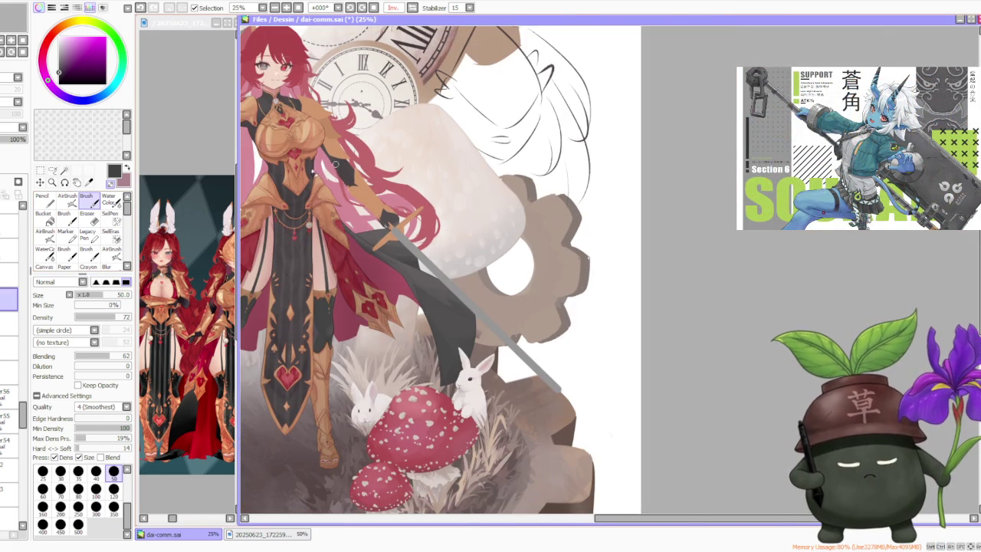
# - Choose the AirBrush, sample the cloak's colour and airbrush soft shading over the dark cloak
pyautogui.click(68, 197)
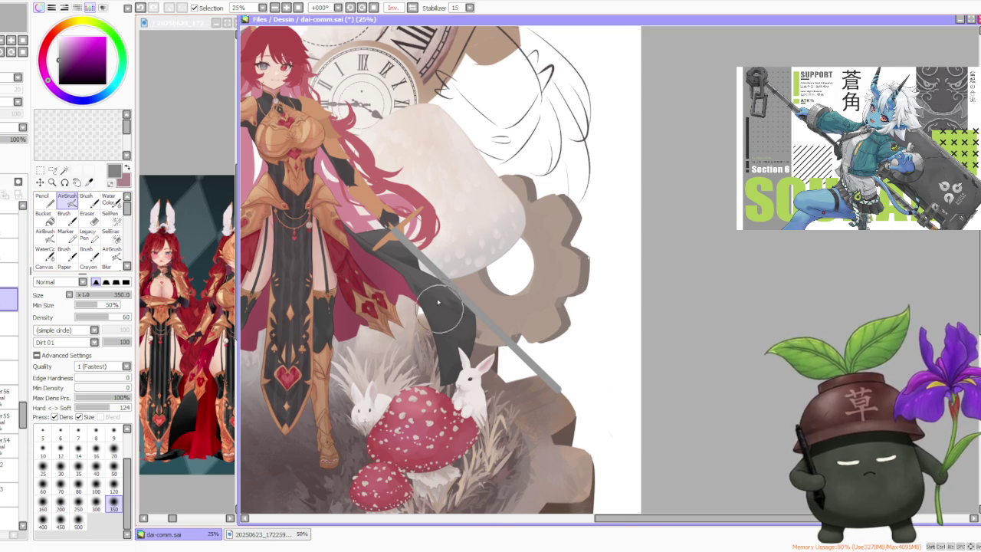
pyautogui.scroll(2, 441, 303)
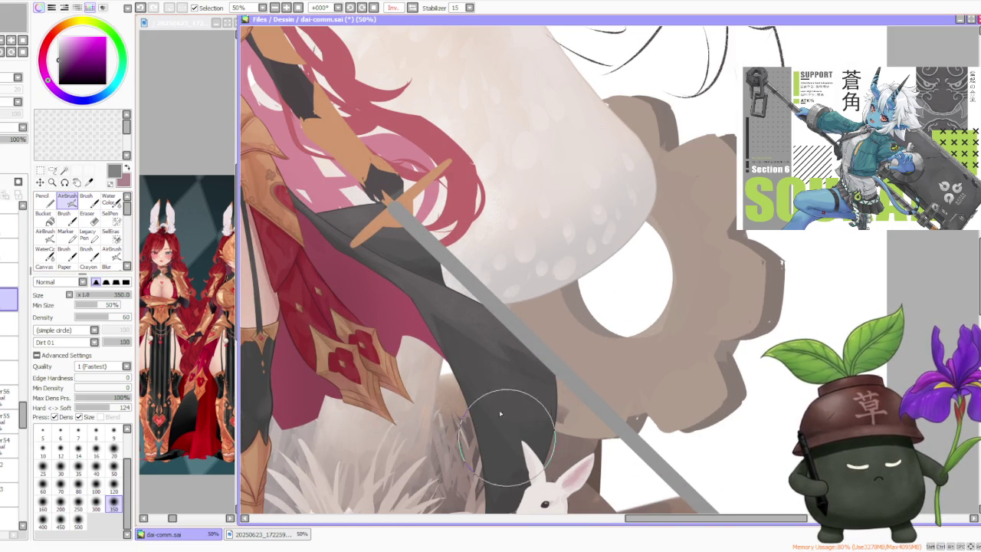
pyautogui.keyDown('alt'); pyautogui.click(495, 454); pyautogui.keyUp('alt')
pyautogui.moveTo(497, 451)
pyautogui.mouseDown()
pyautogui.moveTo(504, 372)
pyautogui.moveTo(460, 328)
pyautogui.moveTo(503, 372)
pyautogui.moveTo(505, 358)
pyautogui.mouseUp()
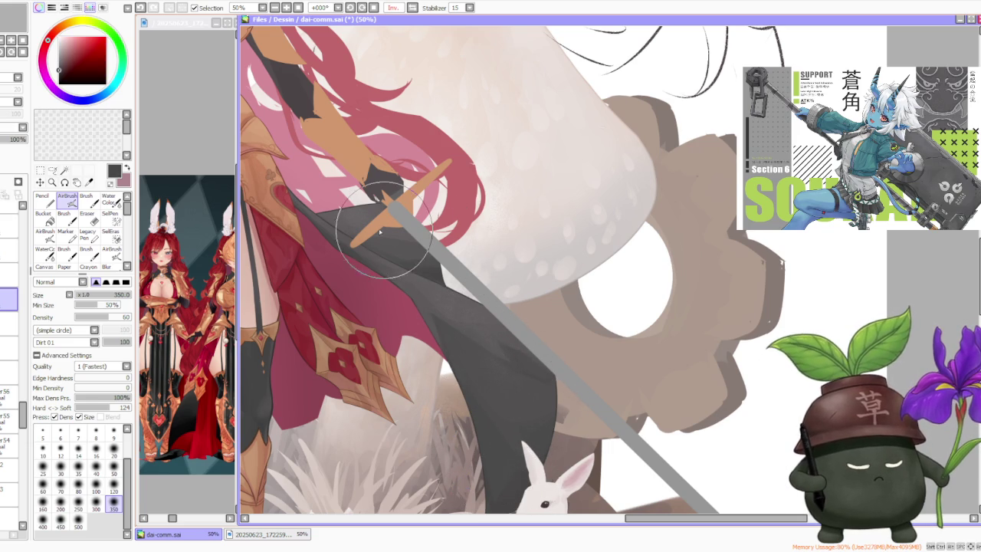
pyautogui.scroll(2, 456, 272)
pyautogui.scroll(-1, 477, 306)
pyautogui.scroll(-5, 482, 290)
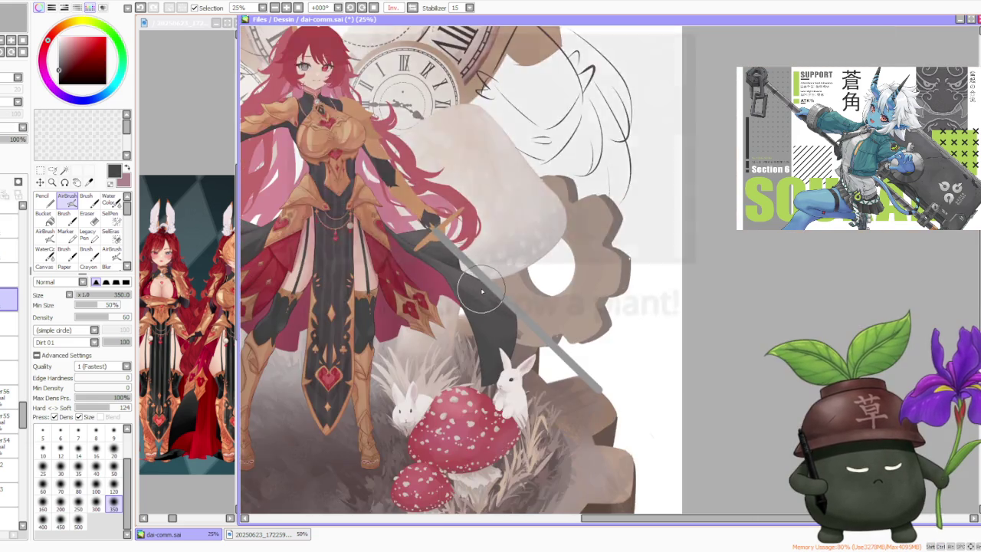
pyautogui.scroll(2, 467, 276)
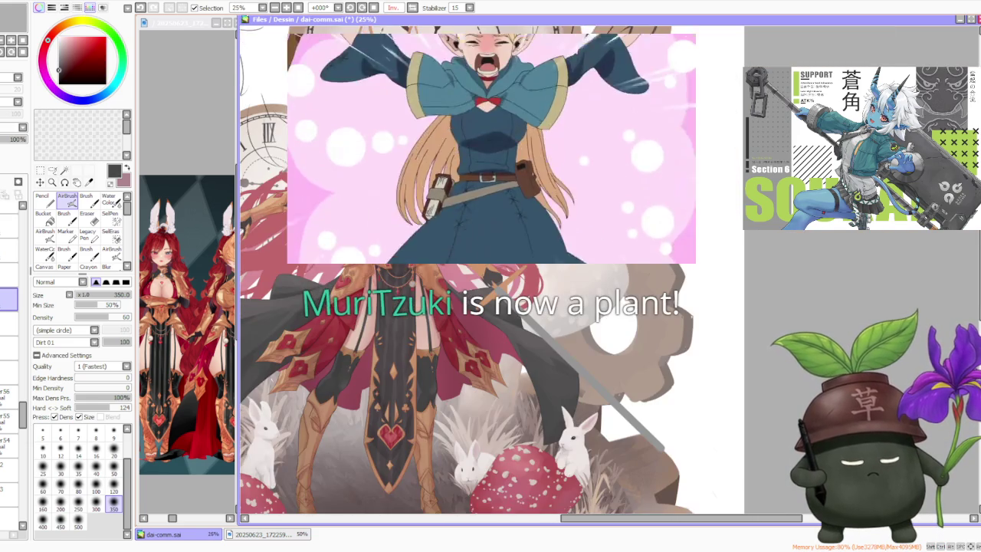
pyautogui.scroll(-1, 467, 276)
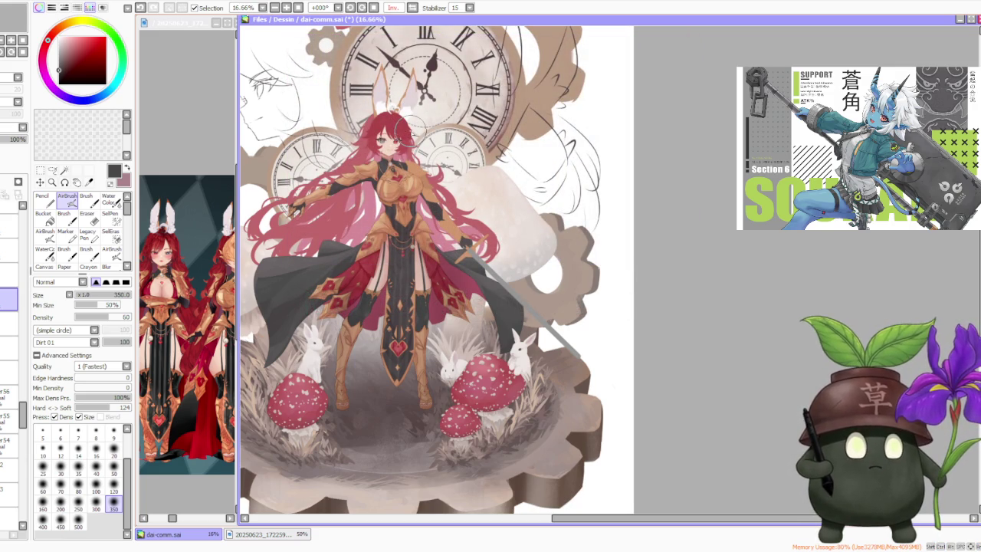
pyautogui.scroll(-1, 425, 27)
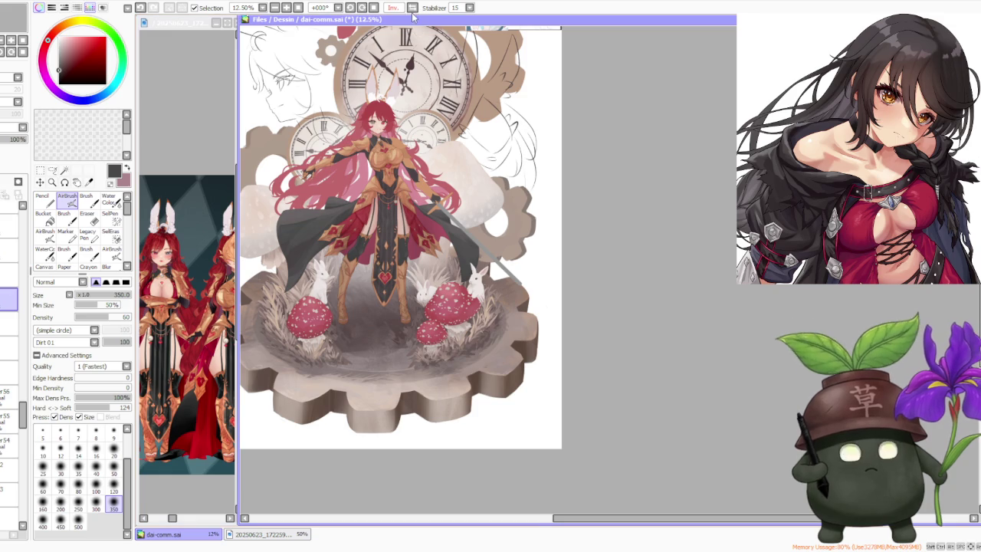
pyautogui.scroll(1, 411, 48)
pyautogui.scroll(-2, 363, 361)
pyautogui.scroll(1, 797, 376)
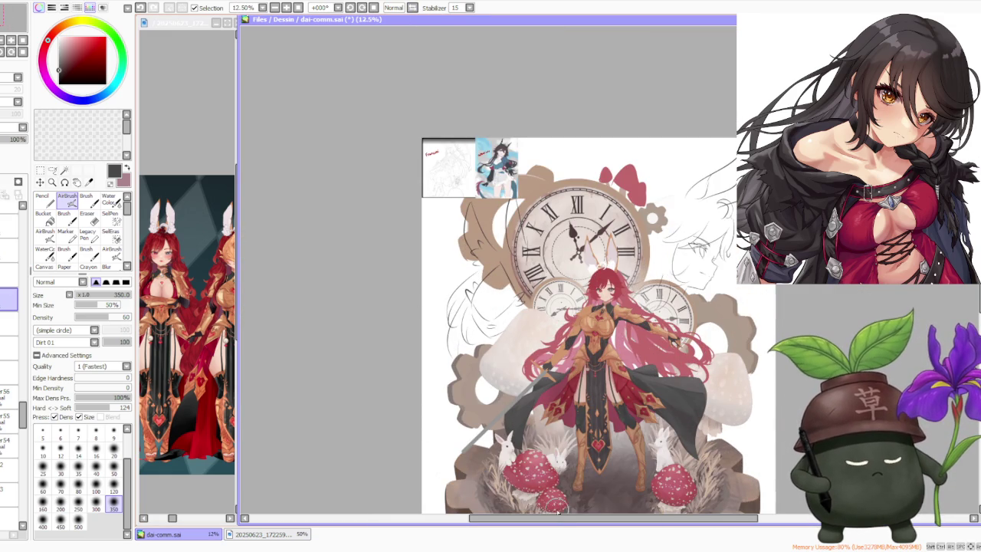
pyautogui.moveTo(564, 520); pyautogui.dragTo(621, 519)
pyautogui.scroll(-1, 511, 235)
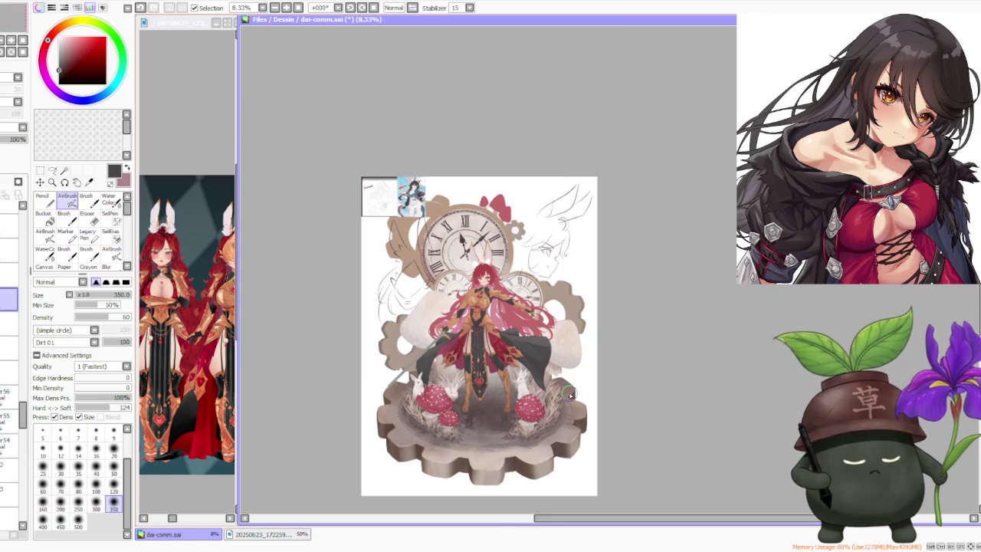
pyautogui.scroll(2, 712, 304)
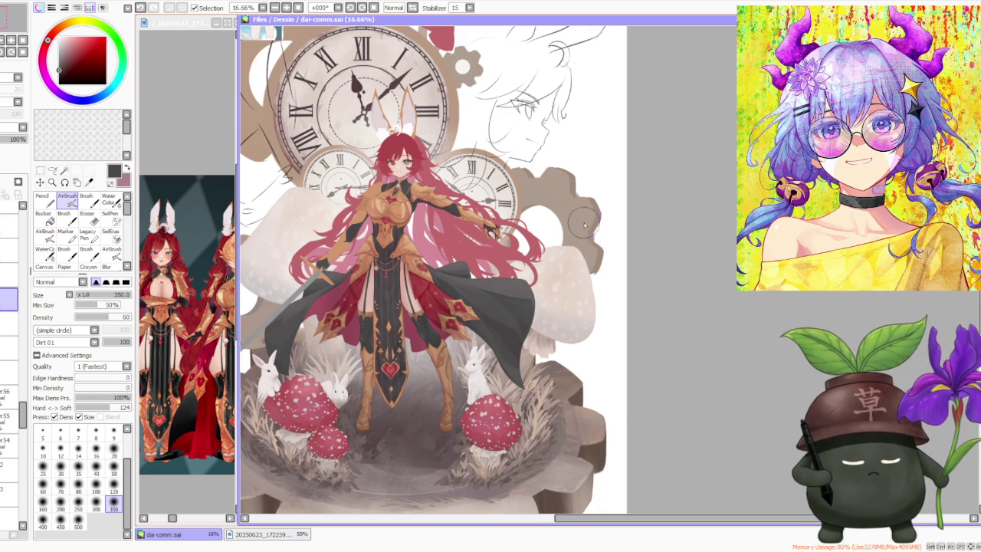
pyautogui.scroll(-1, 586, 224)
pyautogui.scroll(1, 457, 218)
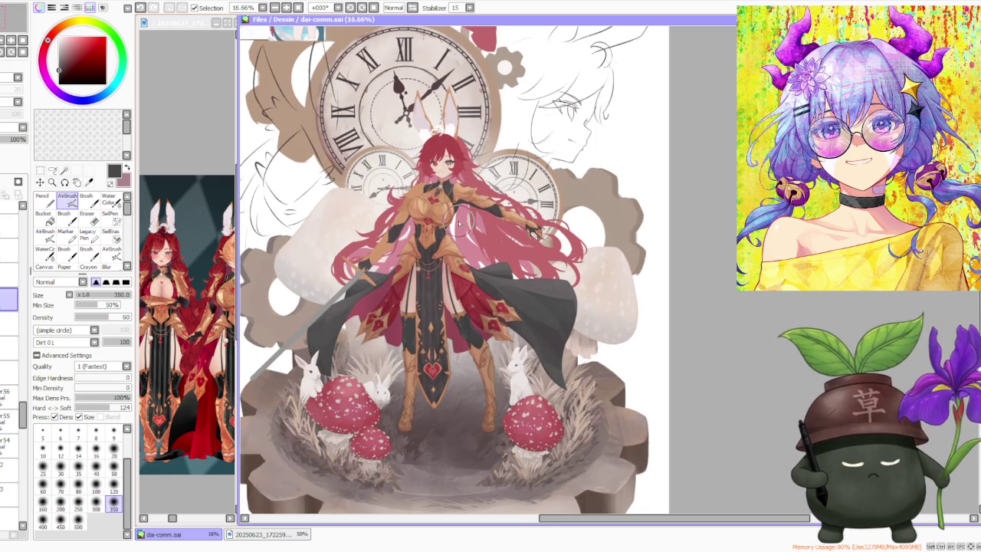
pyautogui.scroll(-1, 460, 220)
pyautogui.scroll(2, 464, 272)
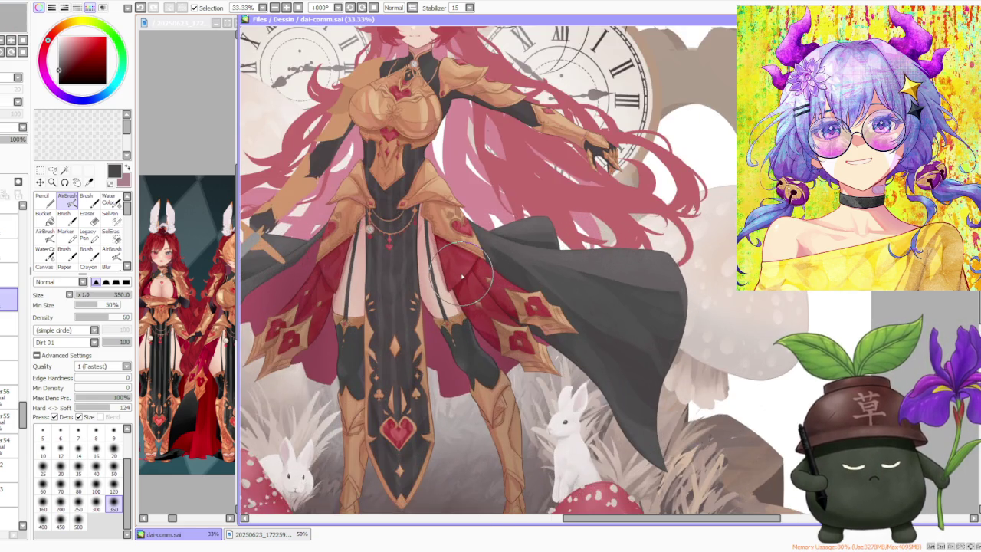
pyautogui.scroll(-1, 460, 270)
pyautogui.scroll(2, 353, 244)
pyautogui.scroll(1, 351, 242)
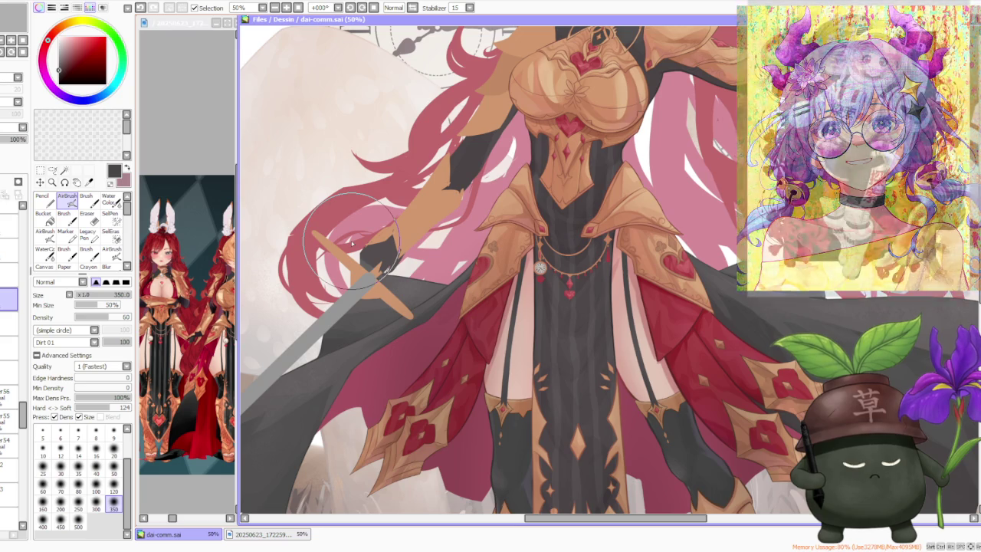
pyautogui.scroll(-1, 351, 241)
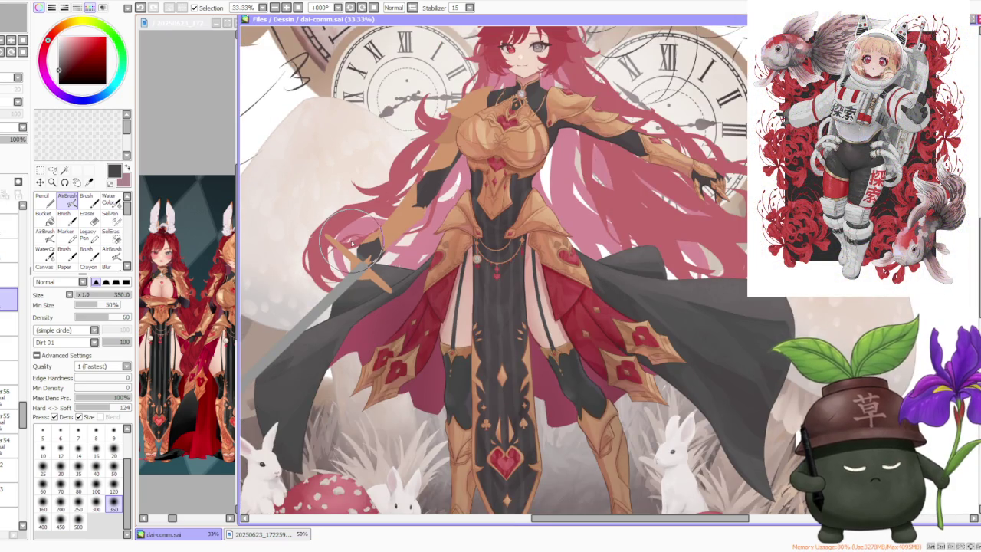
pyautogui.scroll(-2, 351, 244)
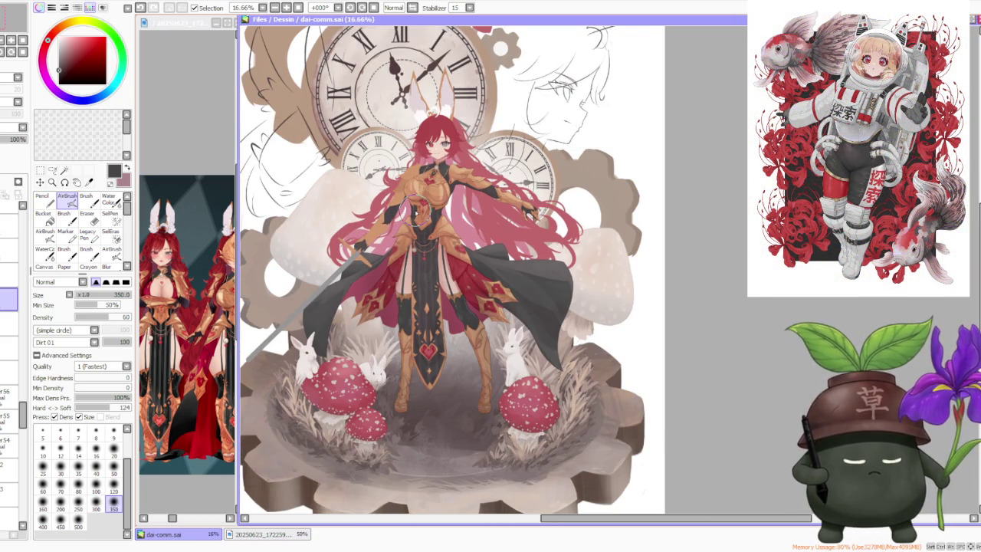
pyautogui.click(712, 193)
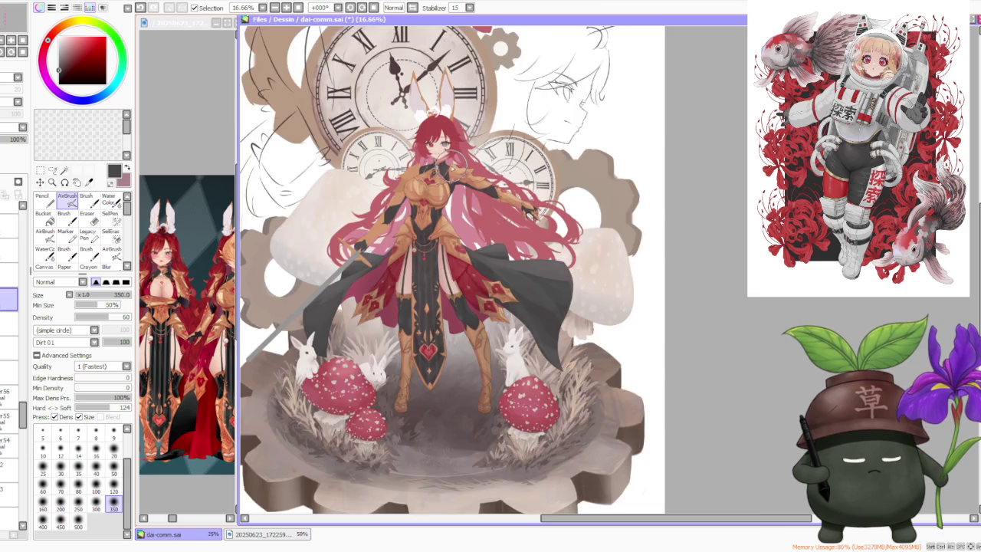
pyautogui.scroll(1, 454, 160)
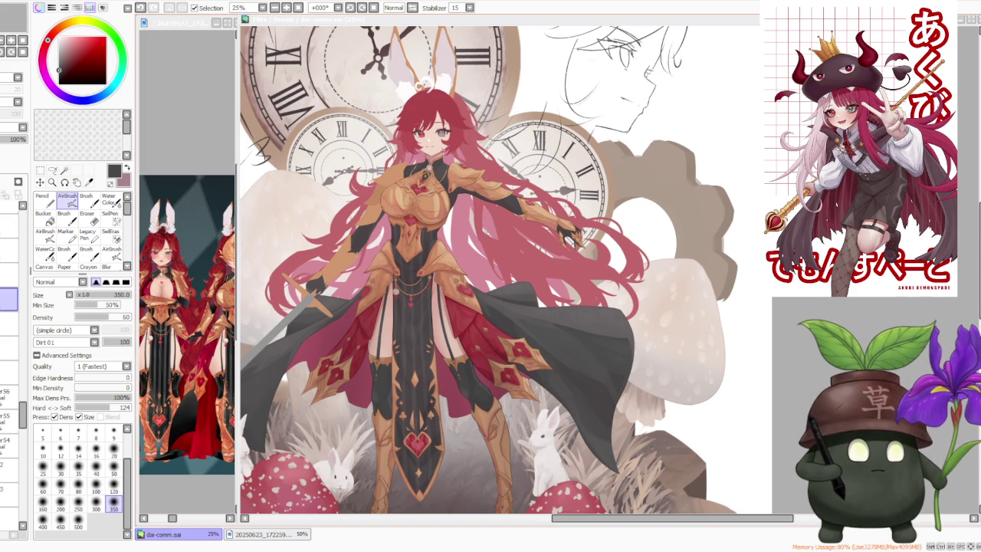
pyautogui.press('-')
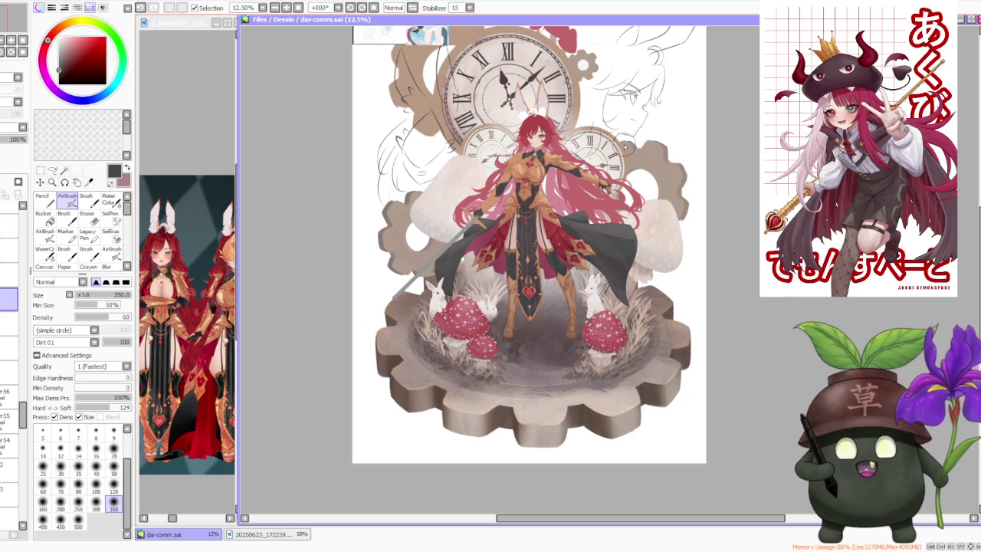
pyautogui.scroll(-1, 609, 161)
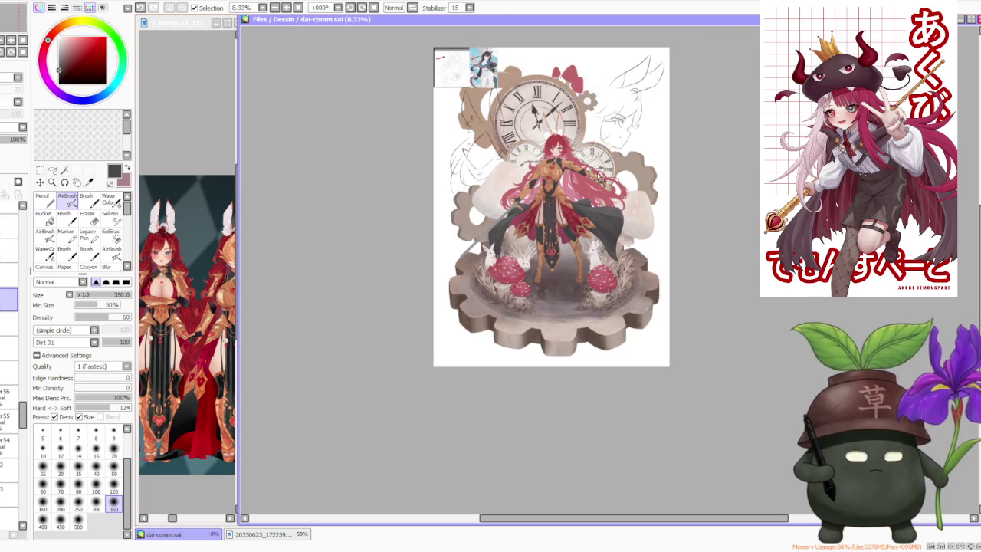
pyautogui.scroll(1, 609, 161)
pyautogui.scroll(1, 609, 161)
pyautogui.scroll(1, 602, 149)
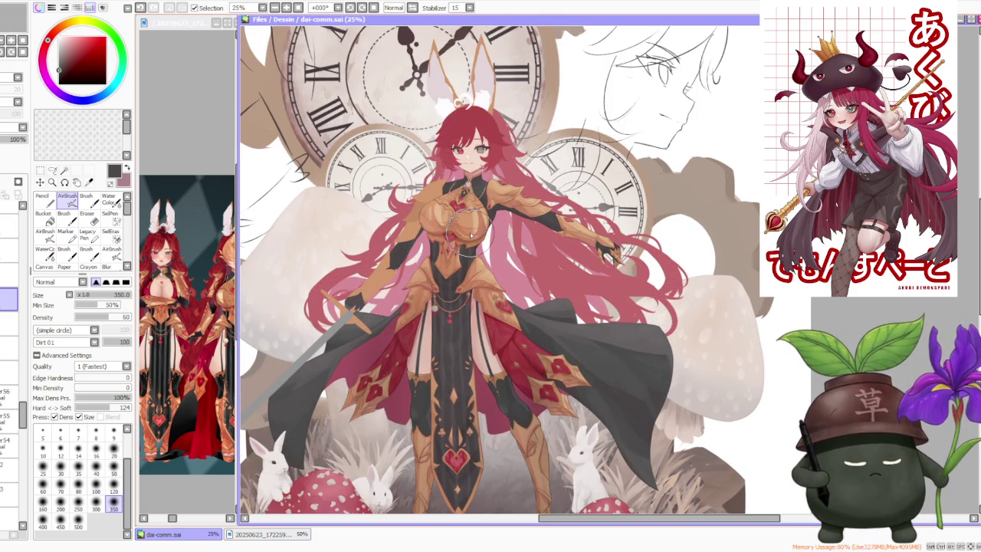
pyautogui.scroll(-1, 471, 235)
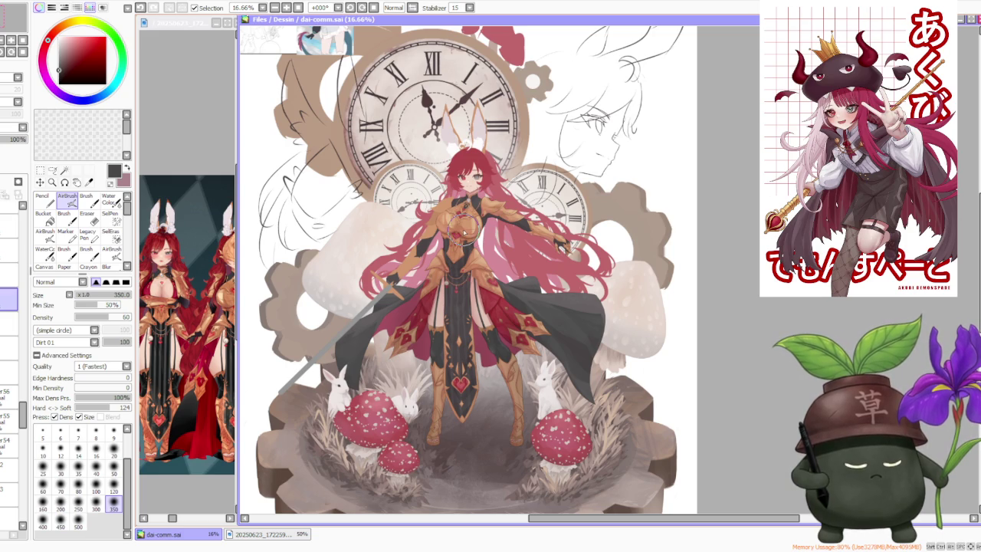
pyautogui.click(740, 219)
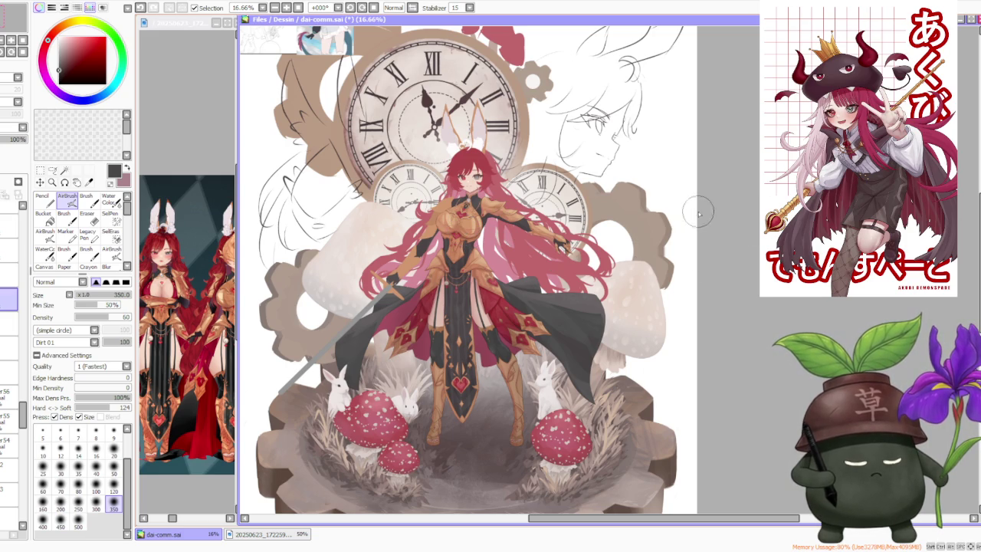
pyautogui.scroll(3, 536, 188)
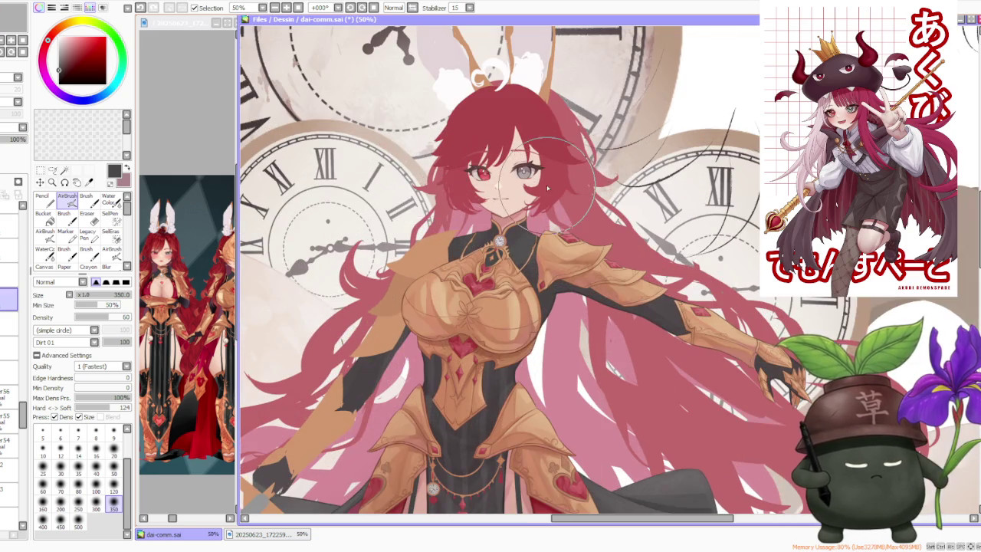
pyautogui.scroll(1, 548, 187)
pyautogui.scroll(-1, 537, 183)
pyautogui.scroll(-1, 528, 176)
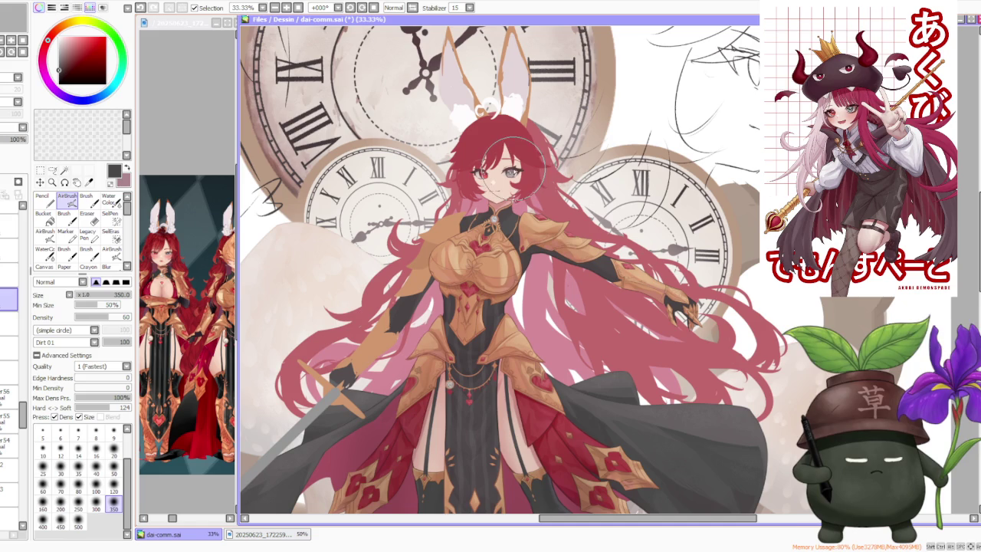
pyautogui.scroll(1, 511, 143)
pyautogui.scroll(2, 508, 177)
pyautogui.scroll(3, 502, 230)
pyautogui.scroll(-3, 502, 230)
pyautogui.scroll(-2, 521, 237)
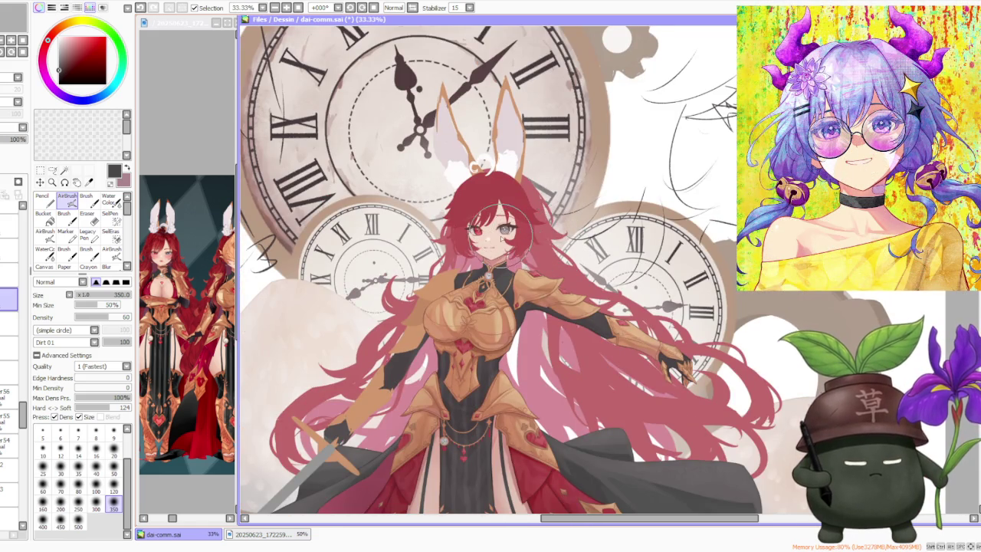
pyautogui.scroll(2, 498, 234)
pyautogui.scroll(-2, 483, 228)
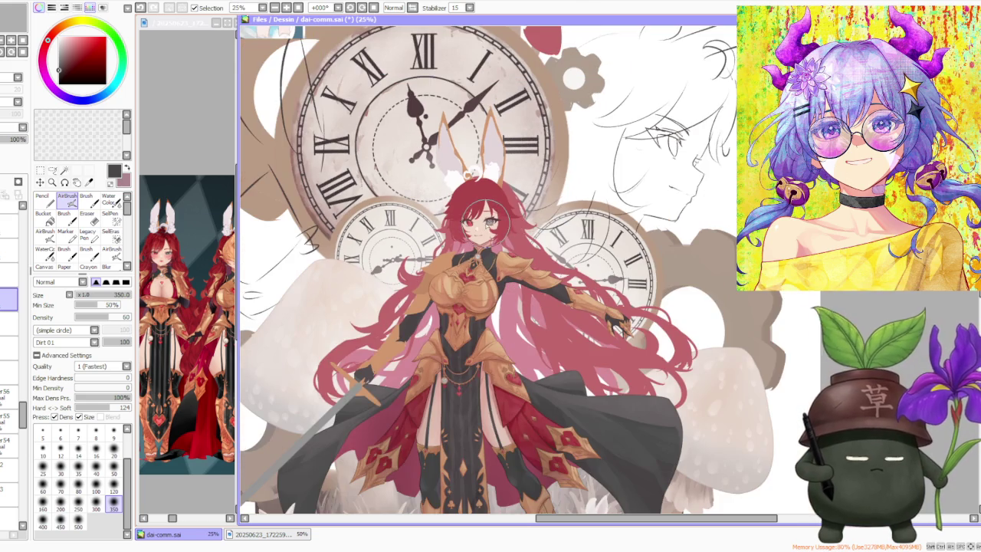
pyautogui.scroll(-1, 483, 222)
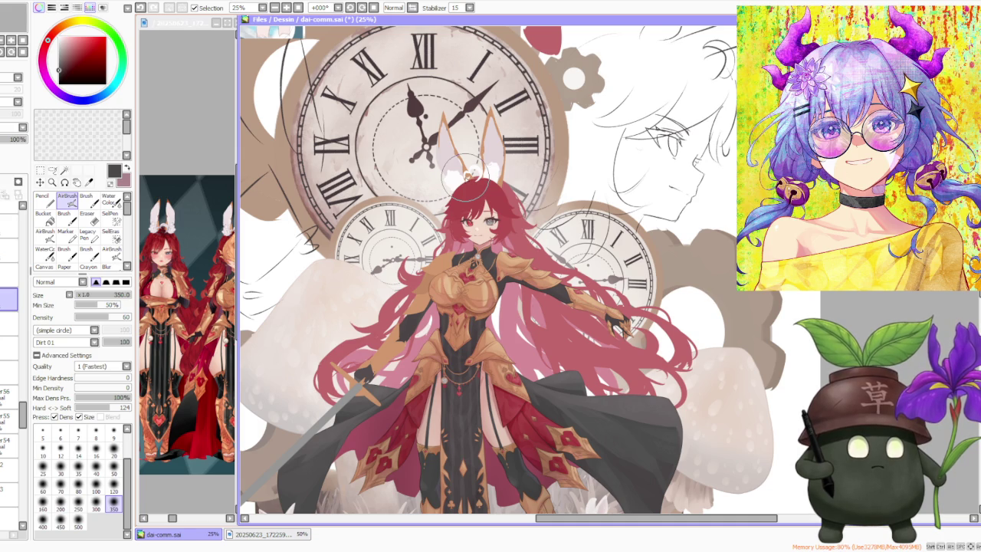
pyautogui.scroll(-1, 451, 175)
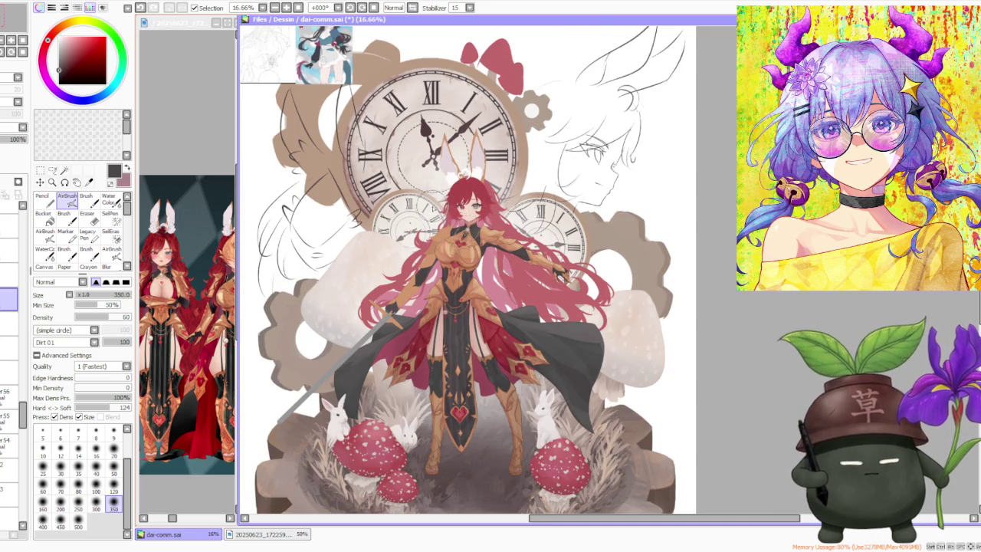
pyautogui.scroll(1, 437, 205)
pyautogui.scroll(-1, 433, 207)
pyautogui.scroll(-1, 433, 206)
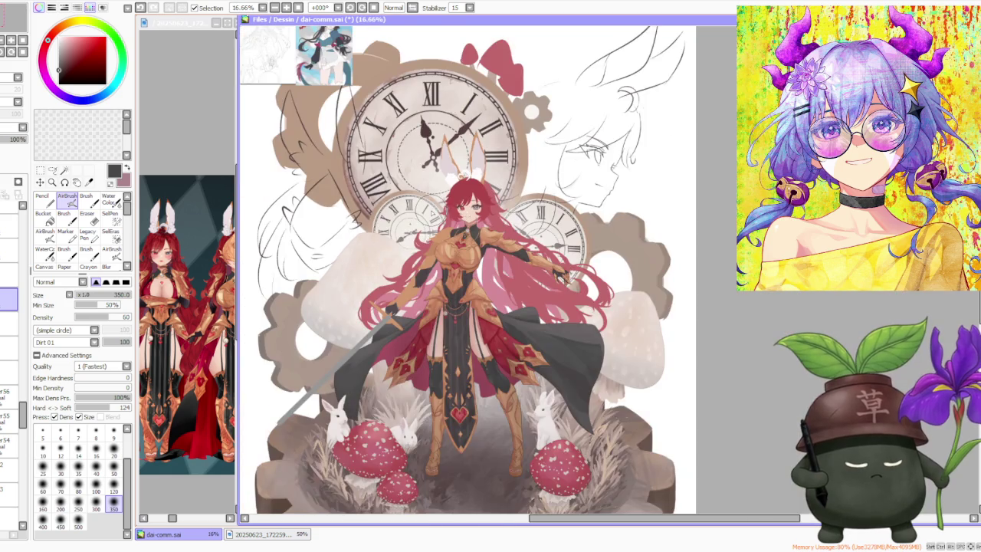
pyautogui.scroll(-1, 433, 207)
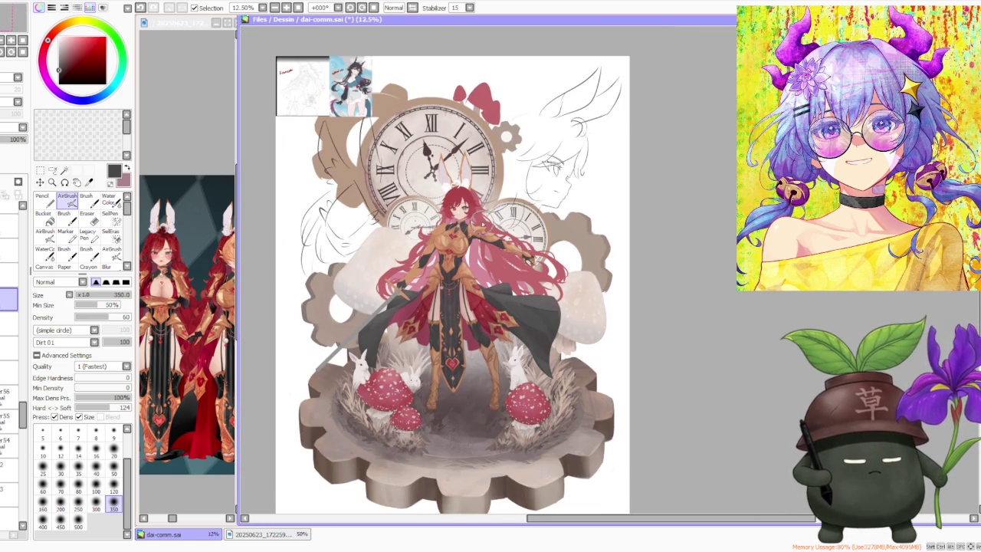
pyautogui.scroll(1, 471, 203)
pyautogui.scroll(1, 452, 222)
pyautogui.scroll(-1, 452, 223)
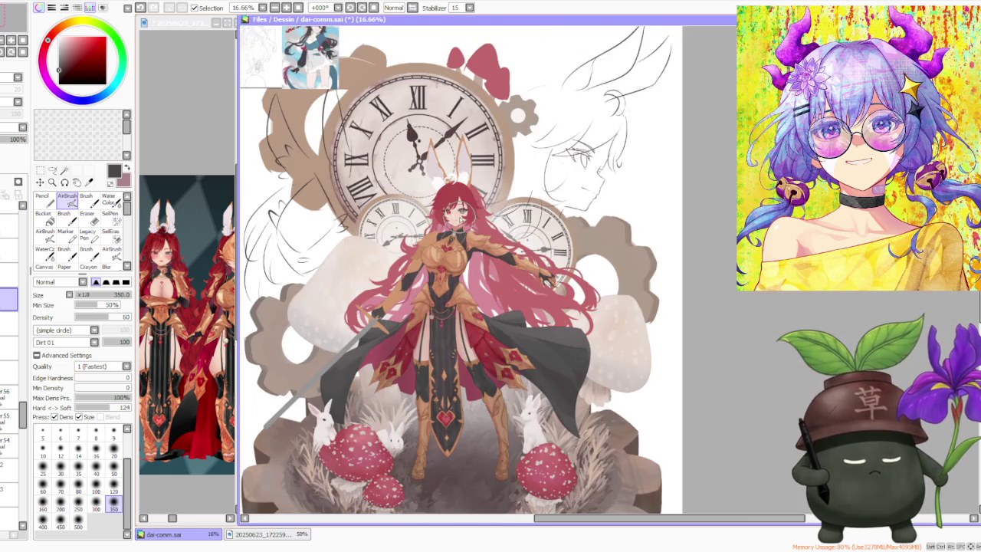
pyautogui.scroll(-1, 452, 222)
pyautogui.scroll(-1, 402, 303)
pyautogui.scroll(1, 403, 303)
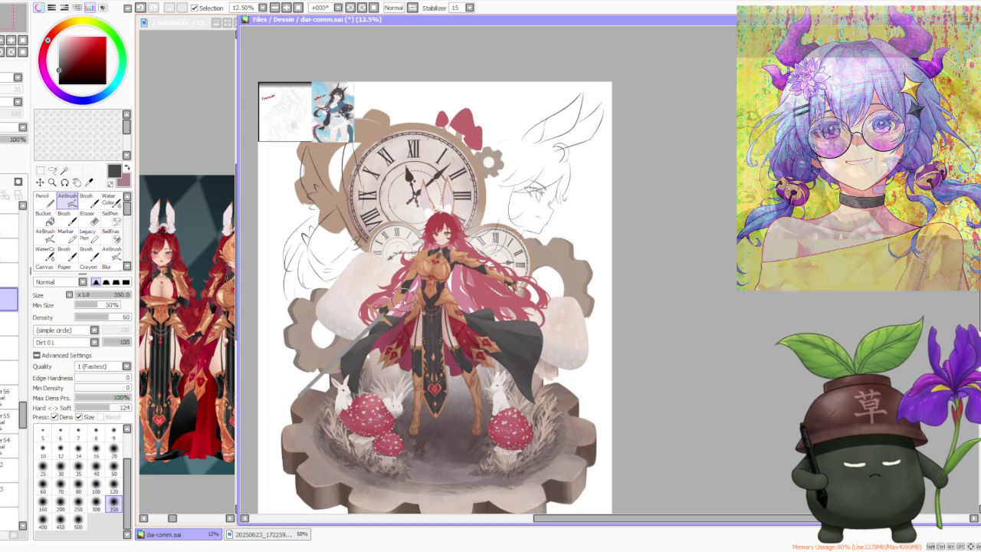
pyautogui.scroll(1, 402, 303)
pyautogui.scroll(1, 406, 305)
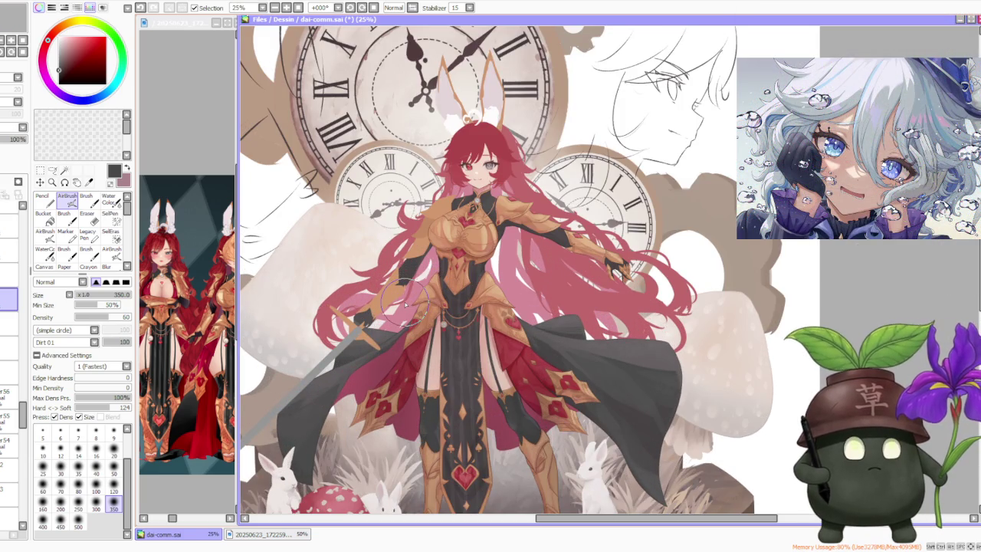
pyautogui.scroll(-1, 406, 304)
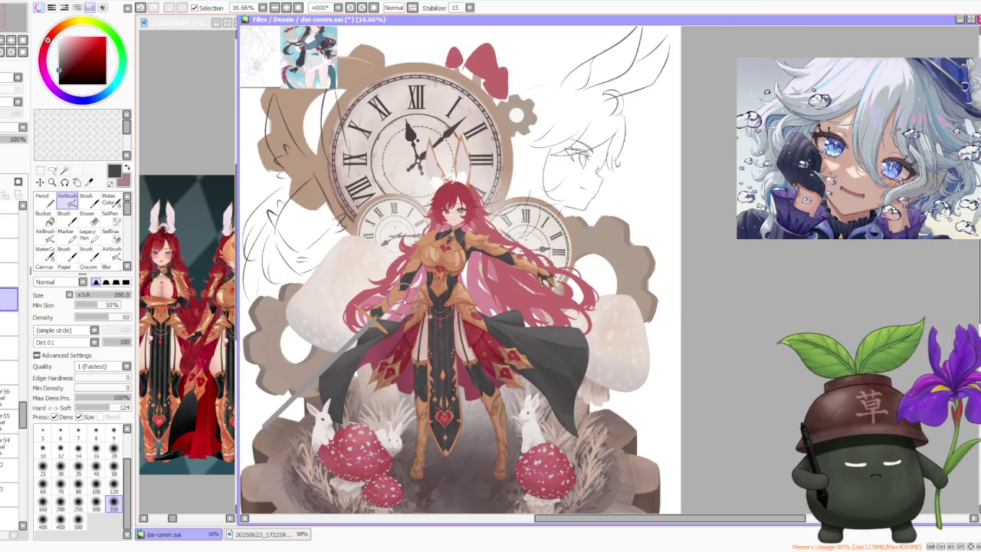
pyautogui.scroll(-1, 403, 299)
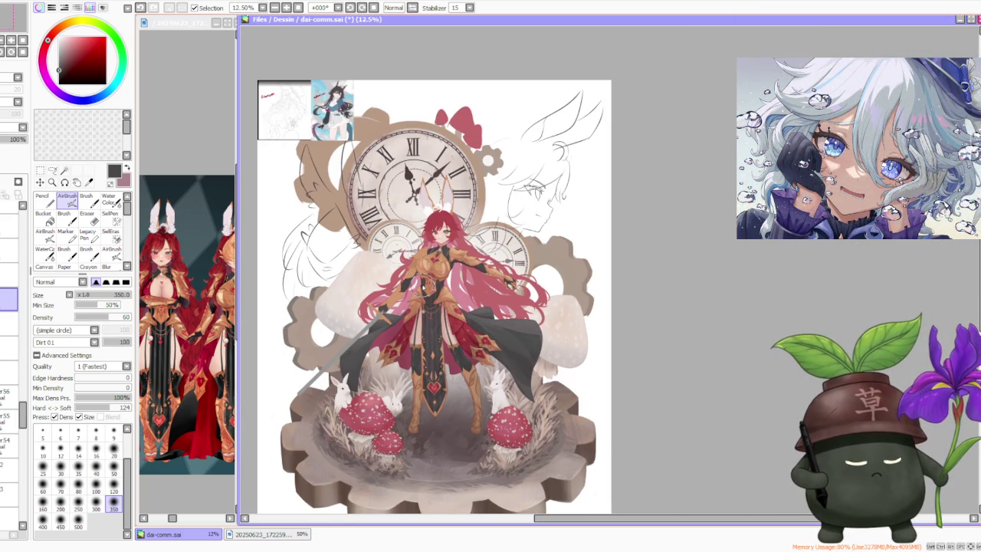
pyautogui.scroll(-1, 422, 295)
pyautogui.scroll(1, 360, 405)
pyautogui.scroll(2, 337, 276)
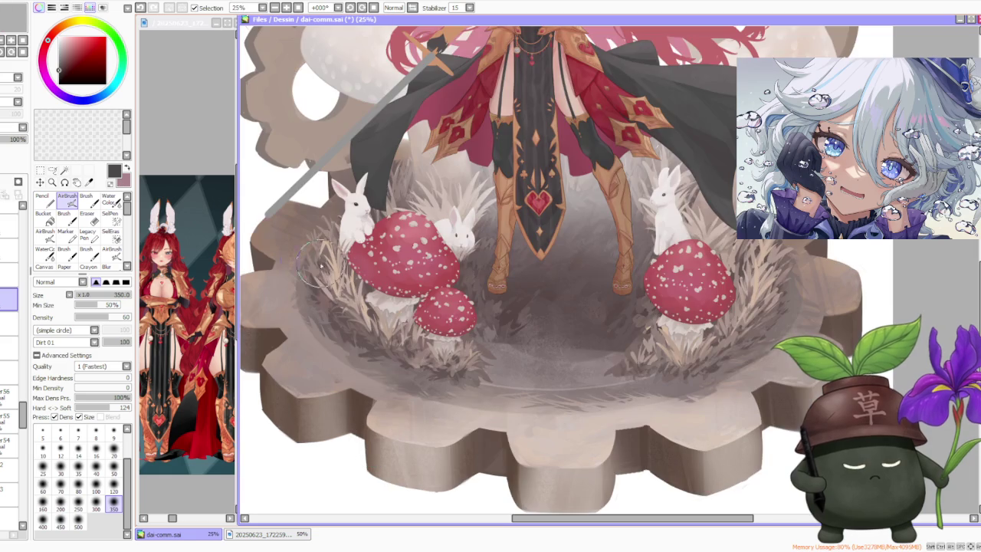
pyautogui.scroll(-2, 387, 409)
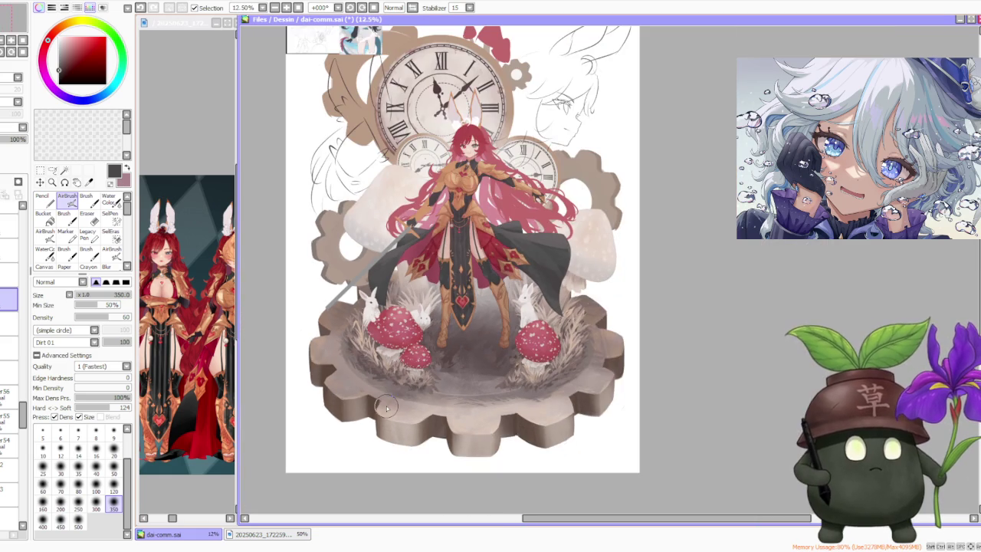
pyautogui.scroll(1, 439, 337)
pyautogui.scroll(-2, 438, 331)
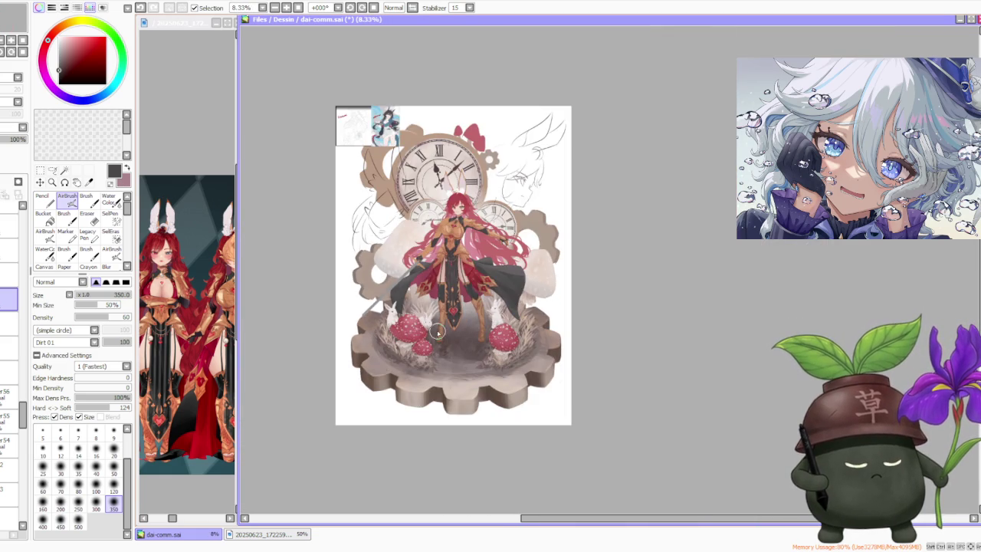
pyautogui.scroll(3, 437, 331)
pyautogui.scroll(-1, 460, 191)
pyautogui.scroll(-1, 460, 197)
pyautogui.scroll(1, 459, 260)
pyautogui.scroll(1, 458, 261)
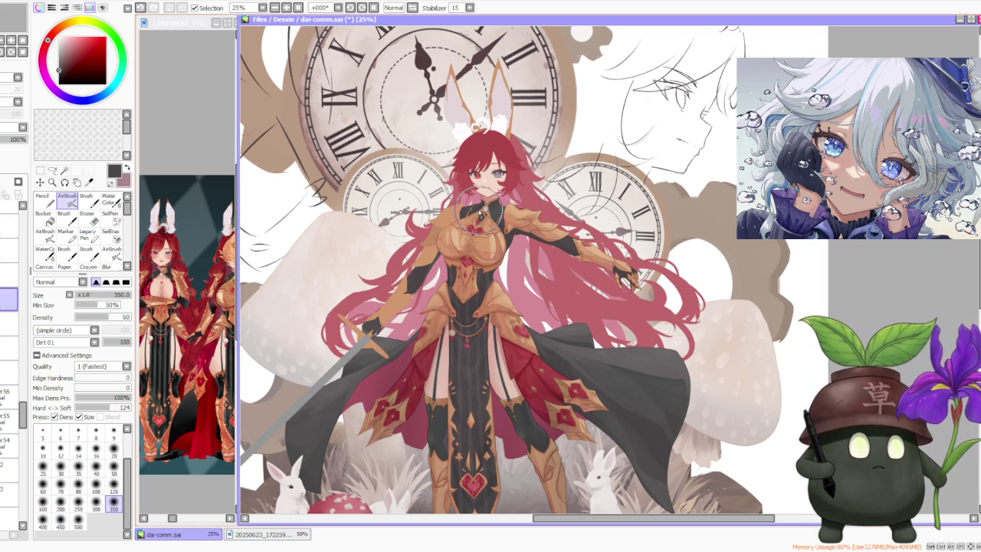
pyautogui.scroll(-1, 399, 241)
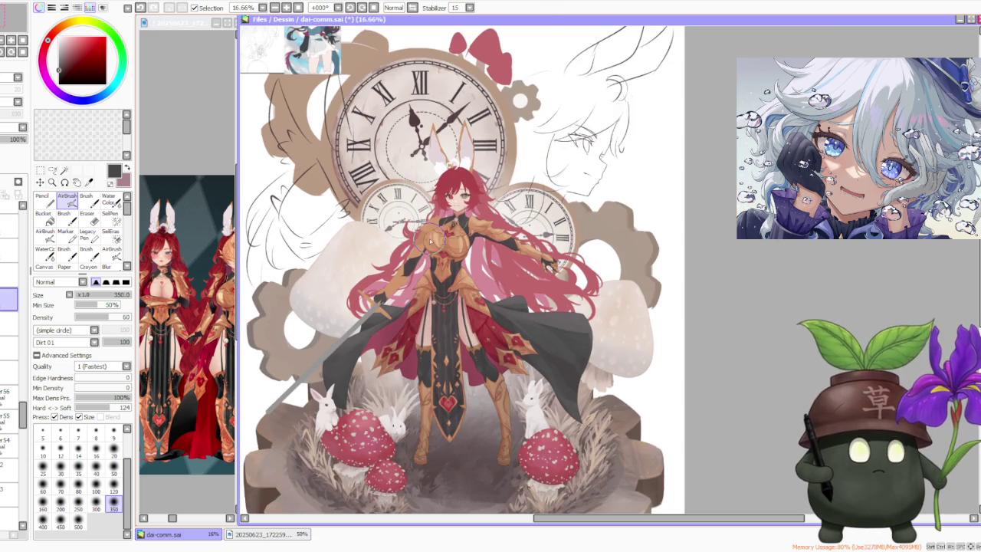
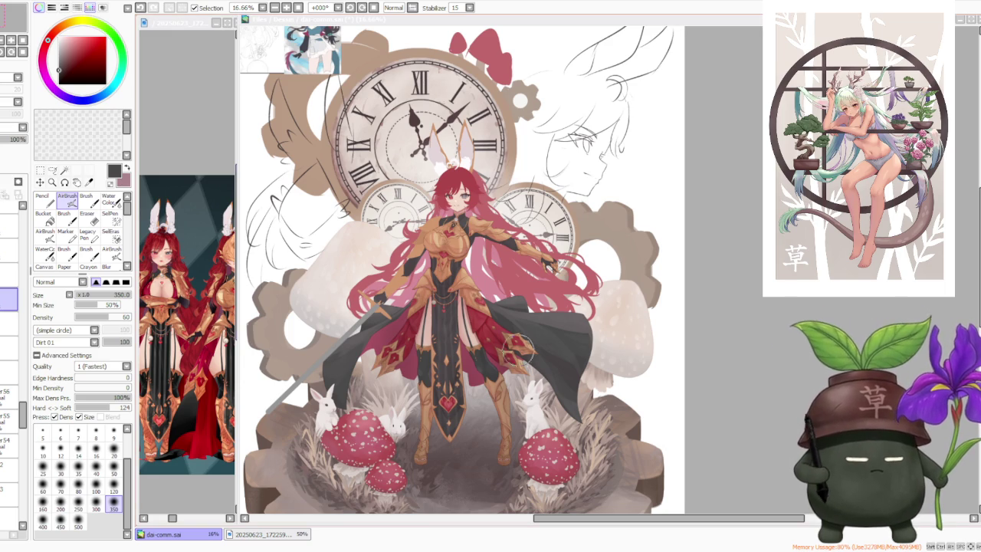
pyautogui.scroll(-2, 739, 180)
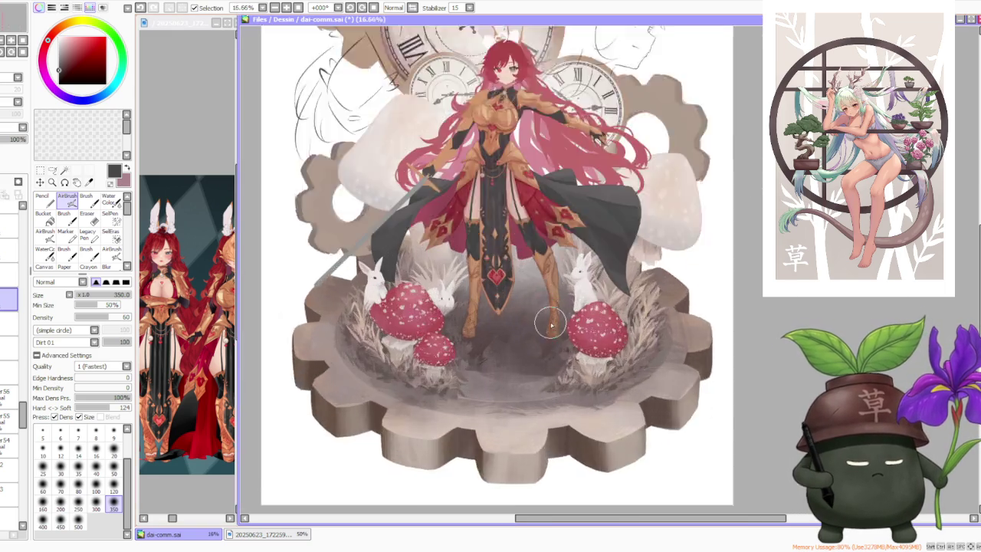
pyautogui.scroll(-1, 547, 323)
pyautogui.scroll(2, 522, 306)
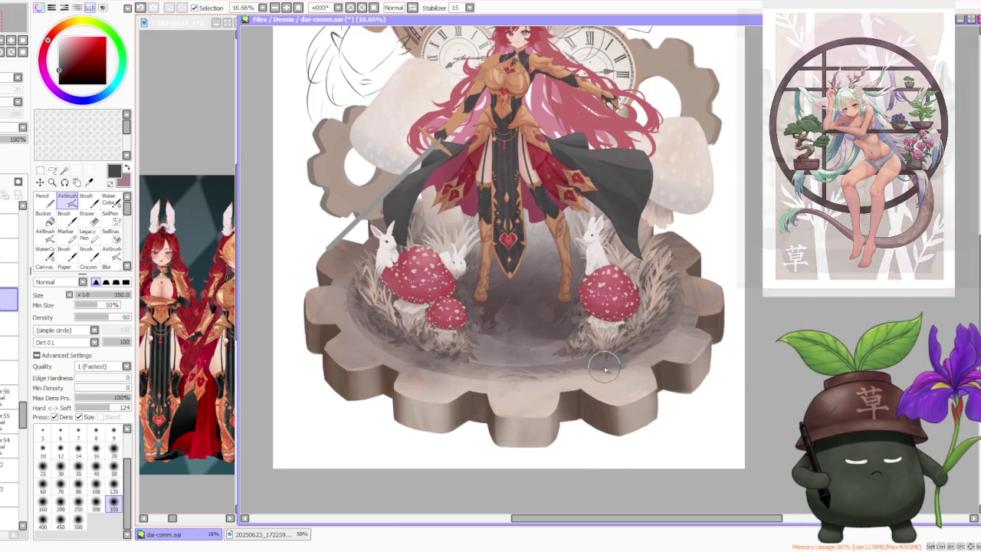
pyautogui.scroll(-2, 523, 257)
pyautogui.scroll(2, 548, 299)
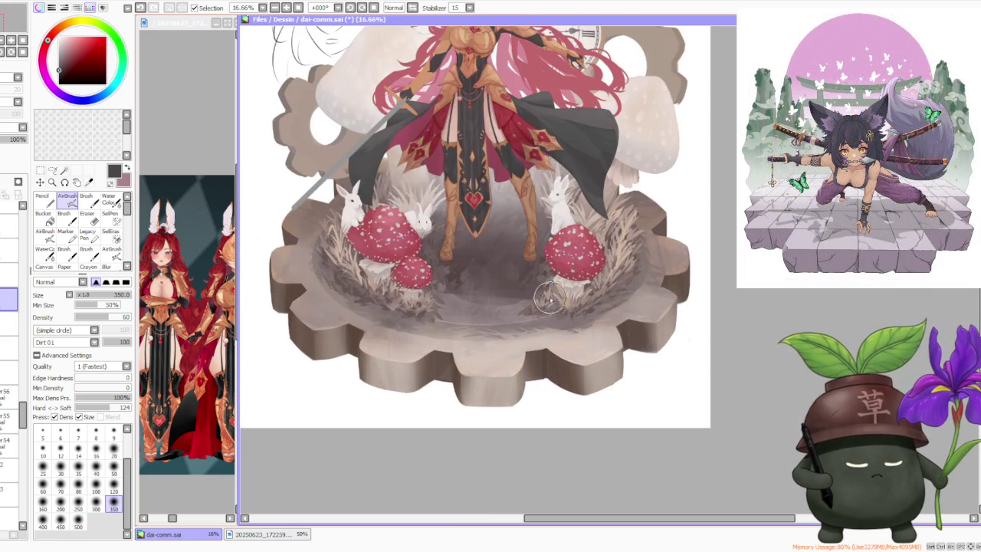
pyautogui.scroll(2, 539, 299)
pyautogui.scroll(-2, 539, 299)
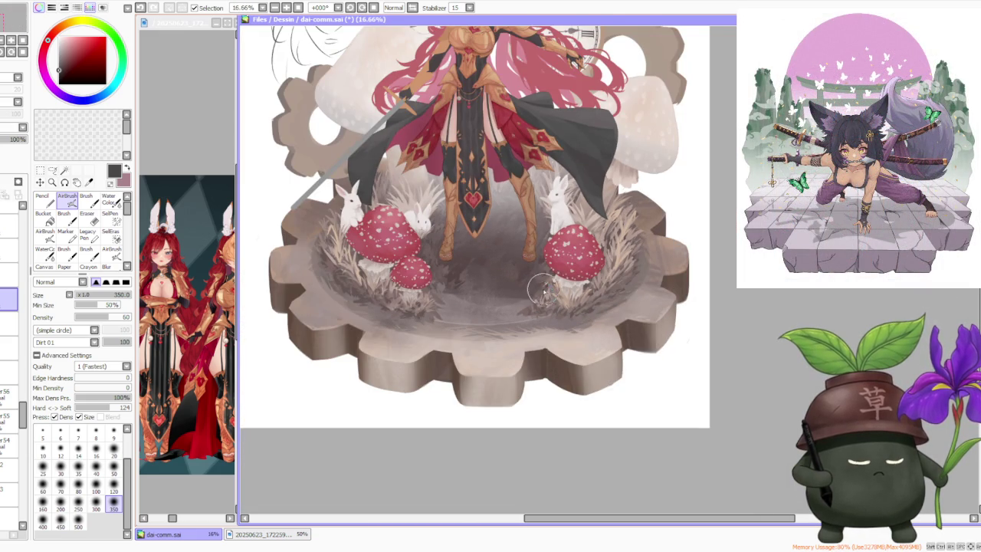
pyautogui.scroll(-2, 529, 288)
pyautogui.scroll(1, 481, 217)
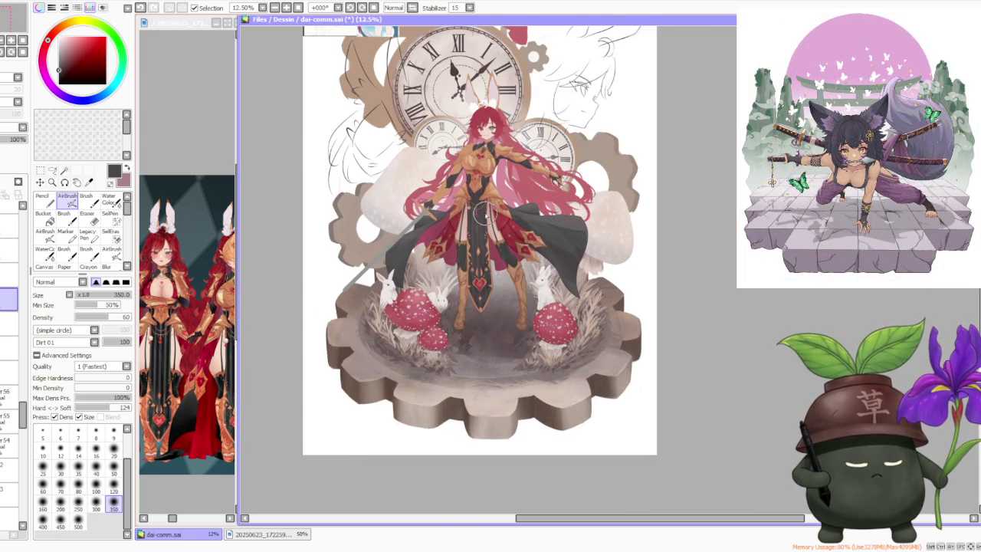
pyautogui.scroll(2, 334, 333)
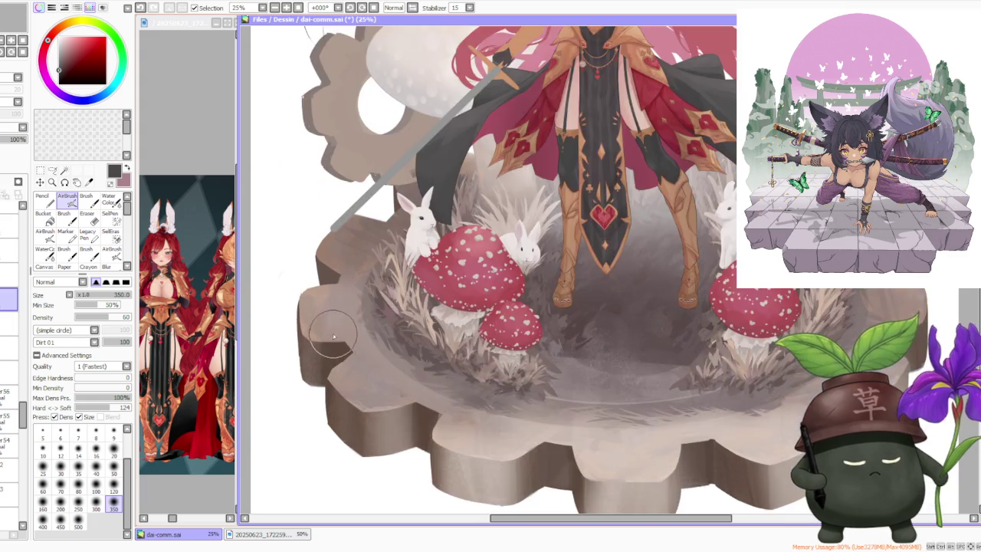
pyautogui.scroll(2, 334, 333)
pyautogui.scroll(-1, 333, 334)
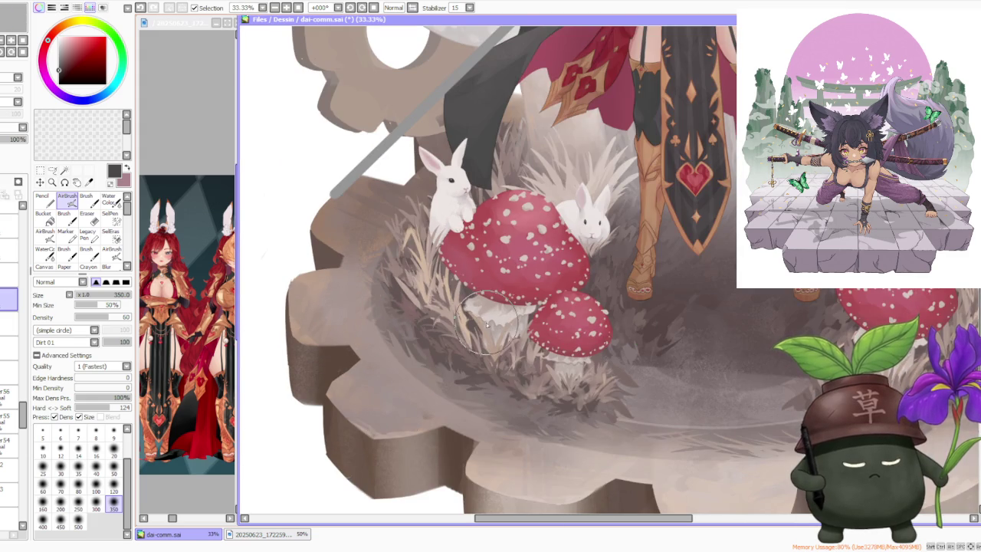
pyautogui.scroll(-3, 420, 321)
pyautogui.scroll(-1, 421, 320)
pyautogui.scroll(3, 475, 290)
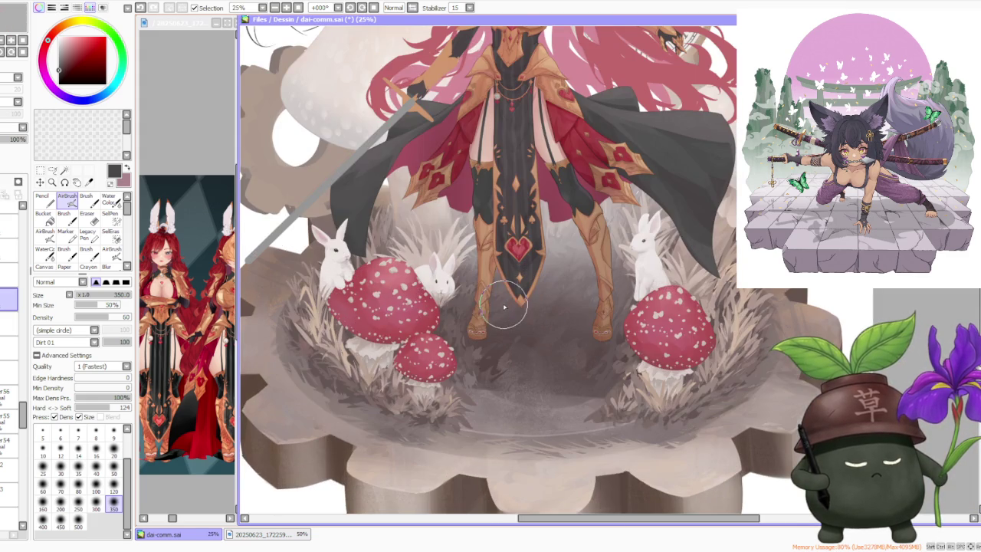
pyautogui.scroll(-2, 534, 427)
pyautogui.scroll(4, 526, 405)
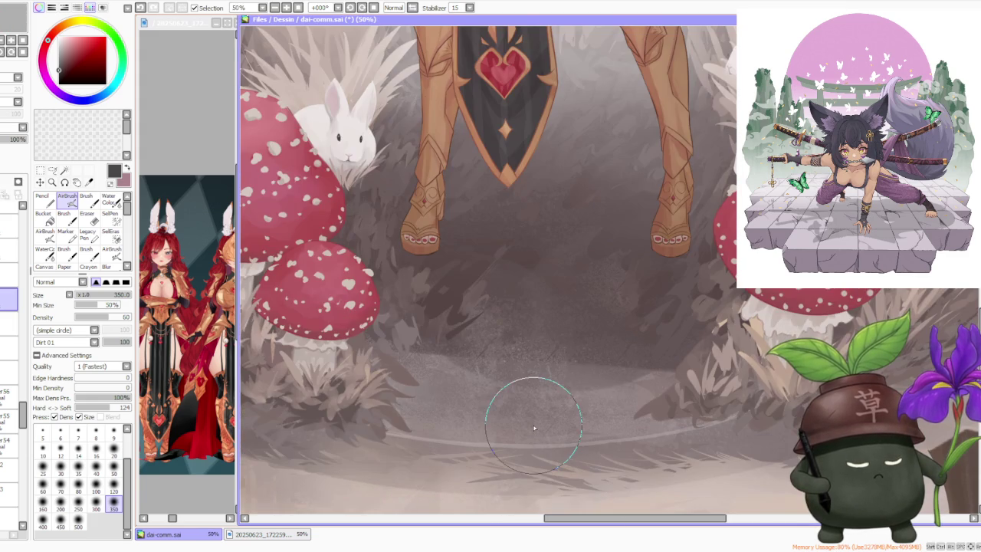
pyautogui.scroll(3, 526, 416)
pyautogui.scroll(-4, 521, 268)
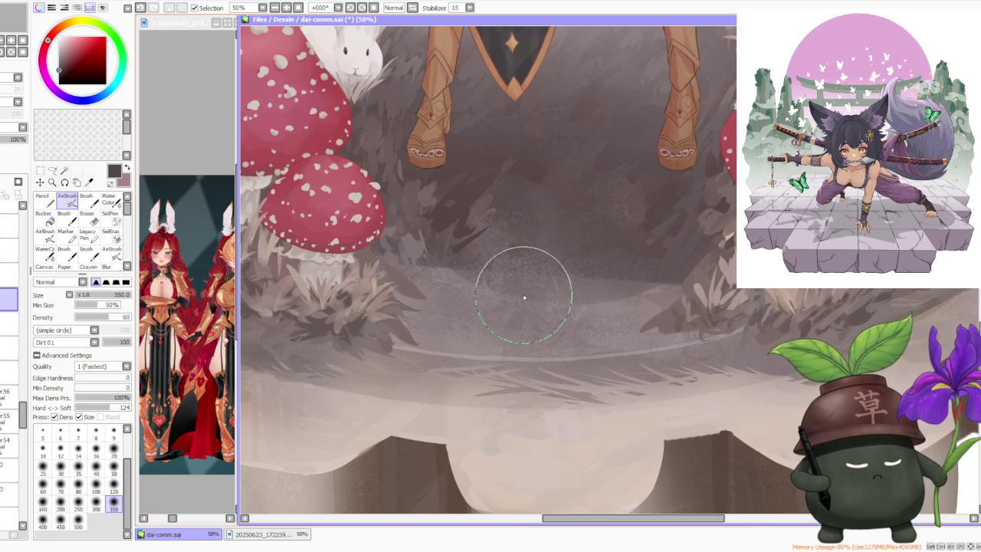
pyautogui.scroll(-1, 518, 291)
pyautogui.scroll(4, 536, 268)
pyautogui.scroll(-2, 552, 237)
pyautogui.scroll(-1, 552, 254)
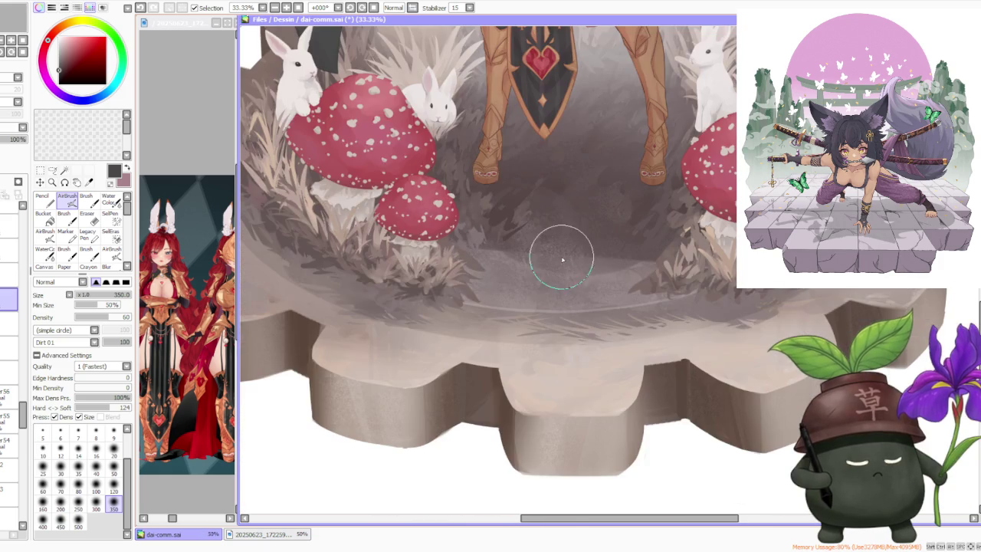
pyautogui.scroll(-2, 471, 404)
pyautogui.scroll(-1, 470, 404)
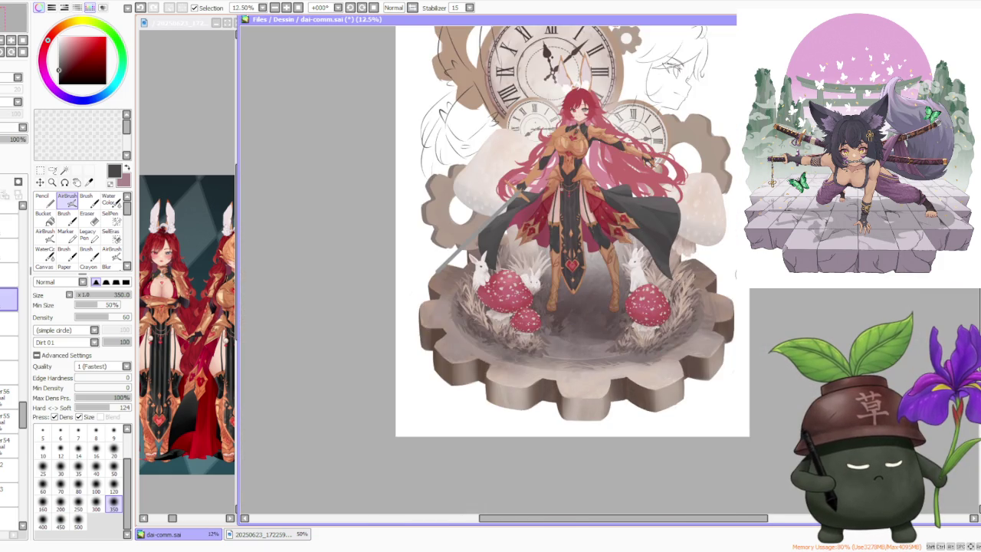
pyautogui.scroll(4, 747, 272)
pyautogui.scroll(-3, 651, 322)
pyautogui.scroll(4, 532, 344)
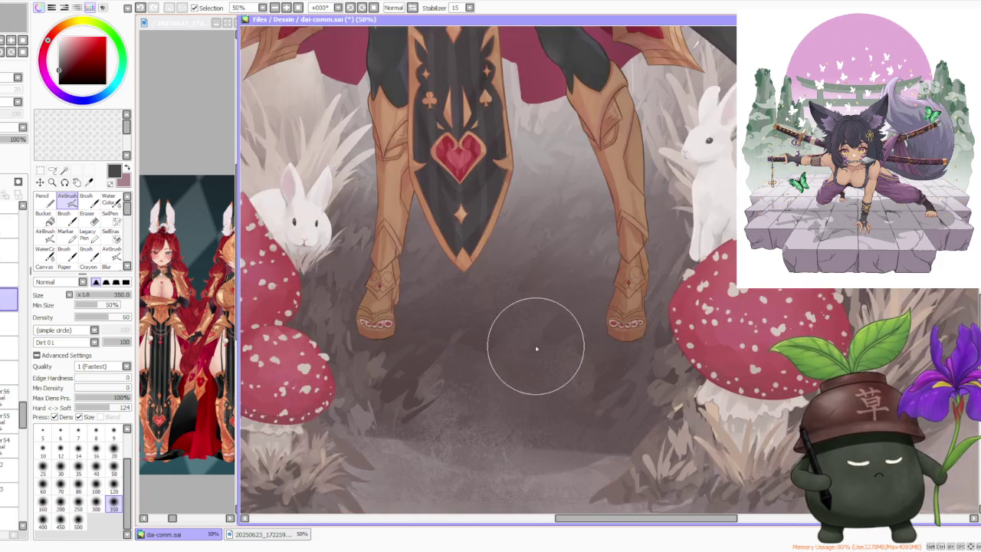
pyautogui.scroll(-4, 536, 348)
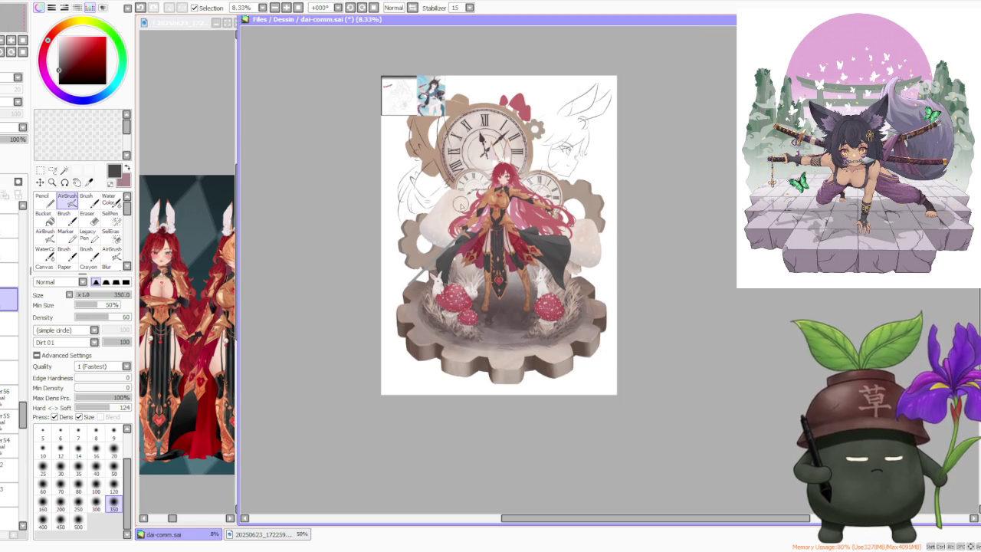
pyautogui.scroll(1, 534, 365)
pyautogui.scroll(2, 534, 365)
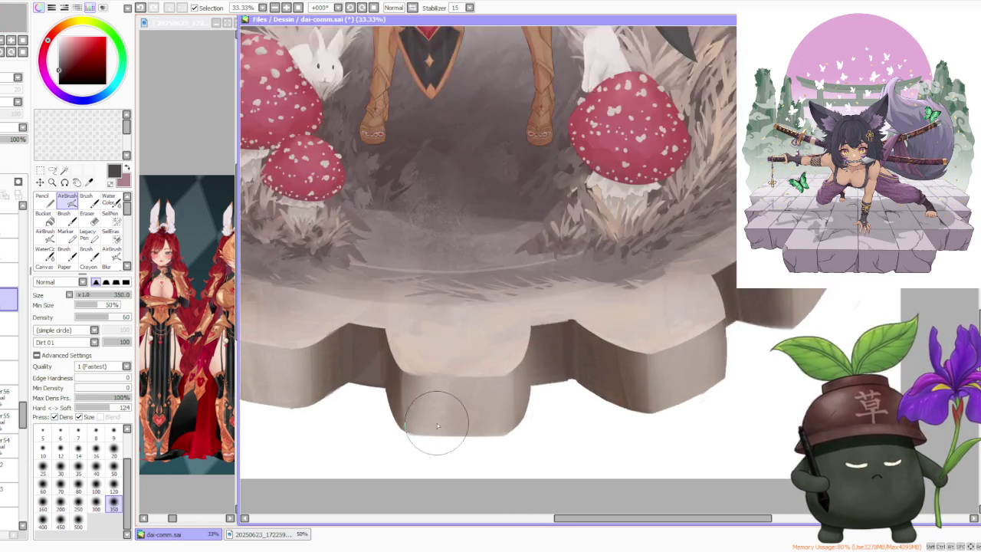
pyautogui.scroll(-1, 431, 405)
pyautogui.scroll(-2, 578, 390)
pyautogui.scroll(4, 407, 392)
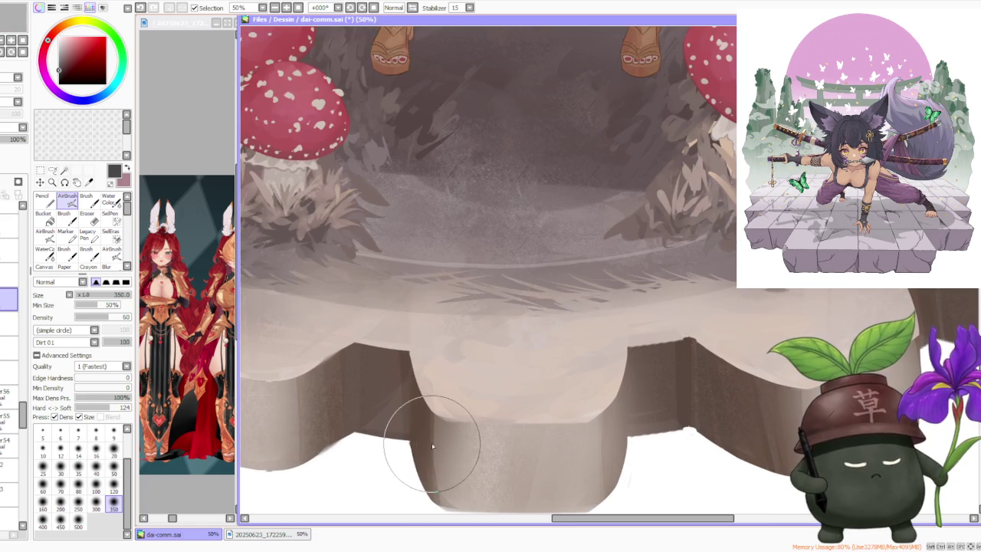
pyautogui.scroll(-1, 433, 437)
pyautogui.scroll(-3, 433, 437)
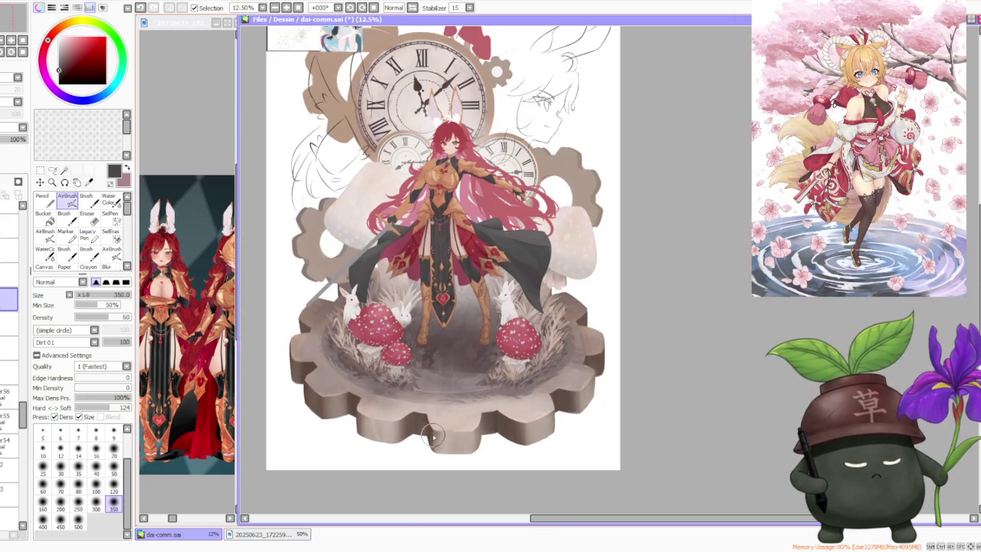
pyautogui.scroll(4, 462, 352)
pyautogui.scroll(-1, 462, 352)
pyautogui.scroll(-2, 462, 352)
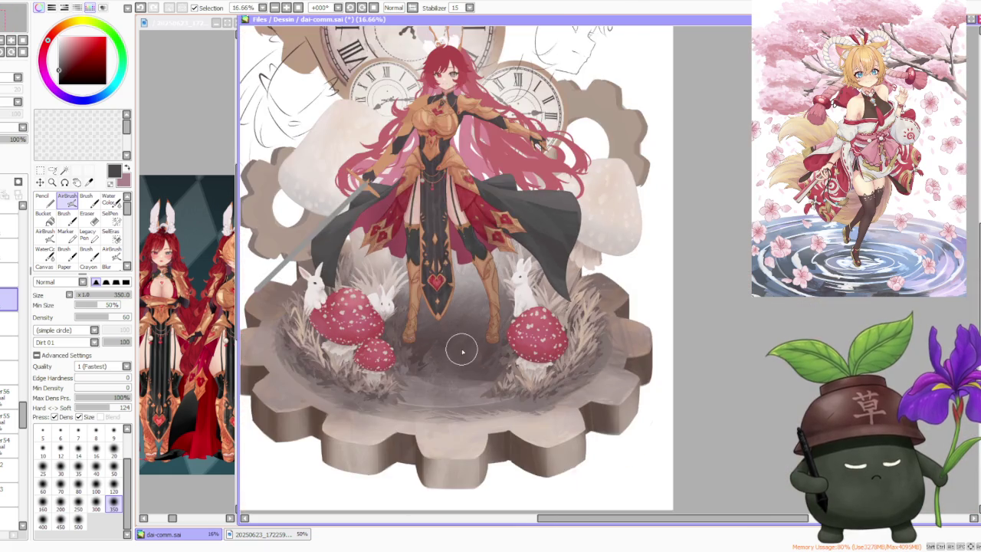
pyautogui.scroll(-2, 460, 345)
pyautogui.scroll(2, 441, 186)
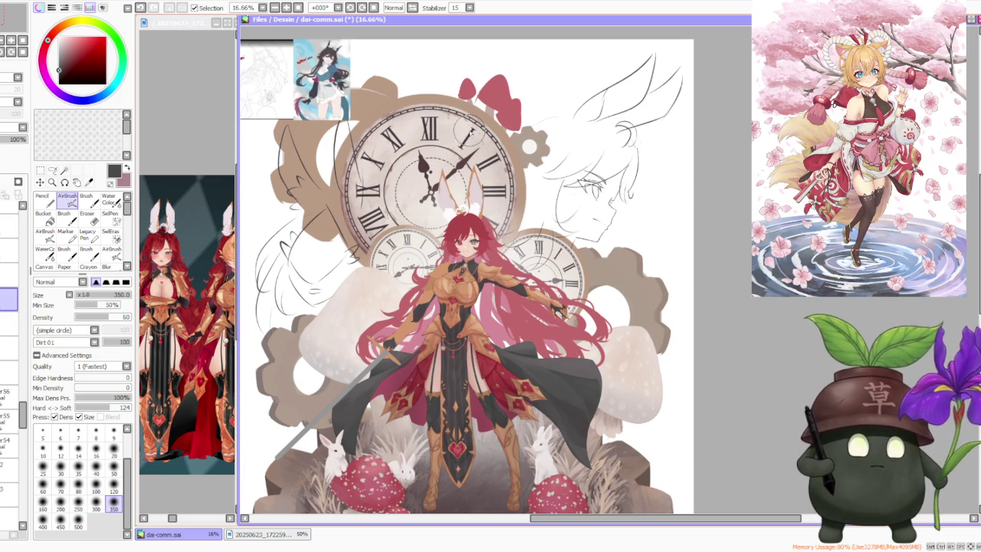
pyautogui.scroll(-1, 469, 132)
pyautogui.scroll(1, 469, 132)
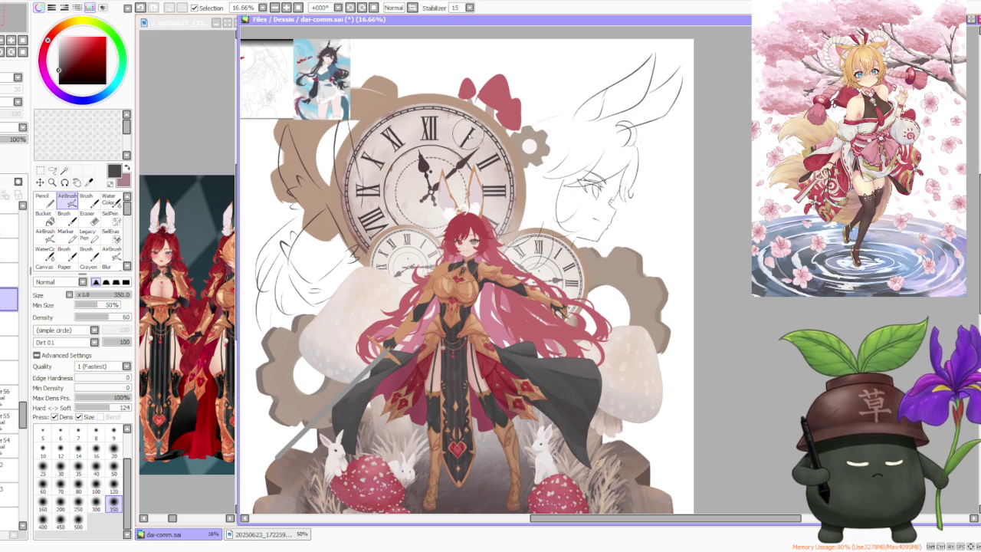
pyautogui.scroll(-1, 467, 135)
pyautogui.scroll(1, 465, 180)
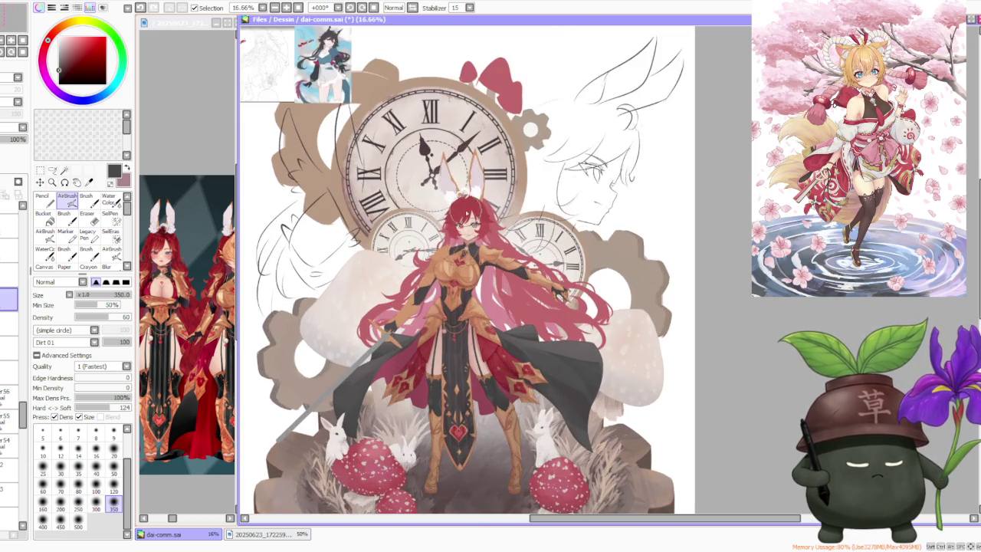
pyautogui.scroll(2, 466, 203)
pyautogui.scroll(1, 464, 230)
pyautogui.scroll(2, 463, 270)
pyautogui.scroll(-3, 469, 261)
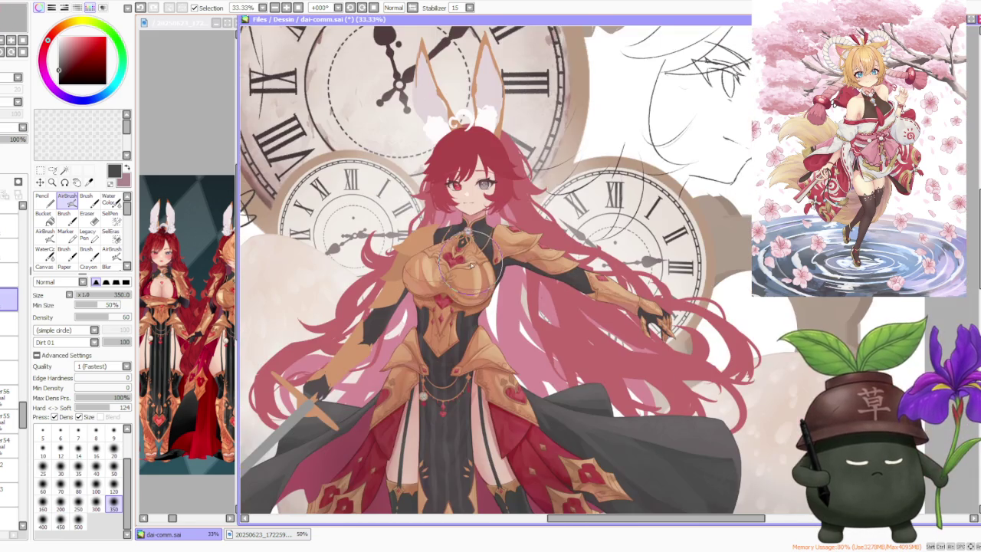
pyautogui.scroll(-1, 473, 255)
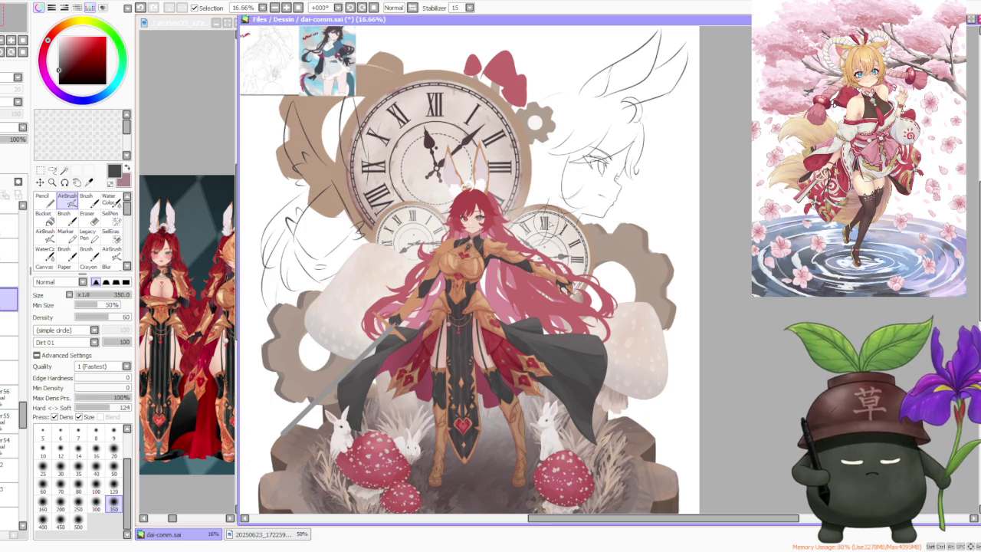
pyautogui.scroll(-1, 546, 223)
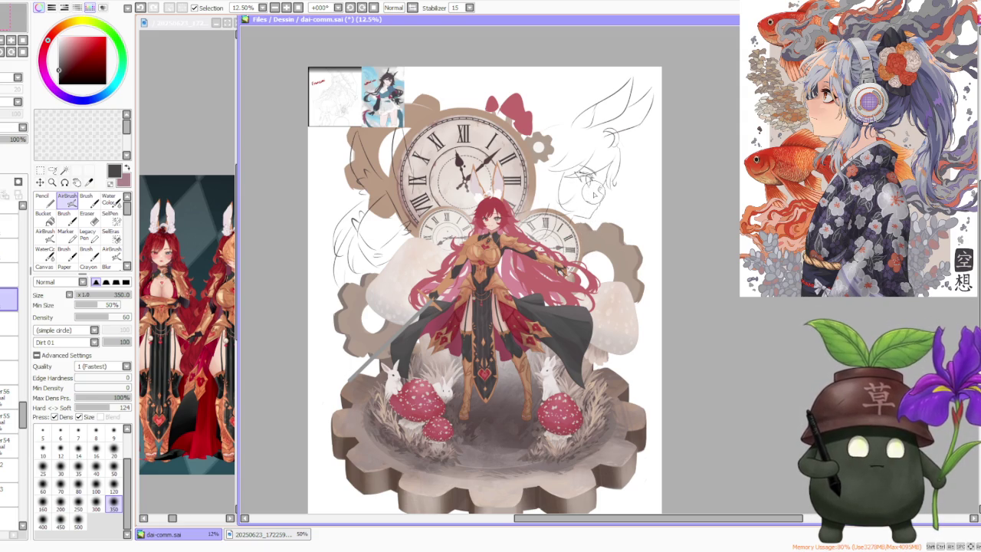
pyautogui.scroll(1, 594, 193)
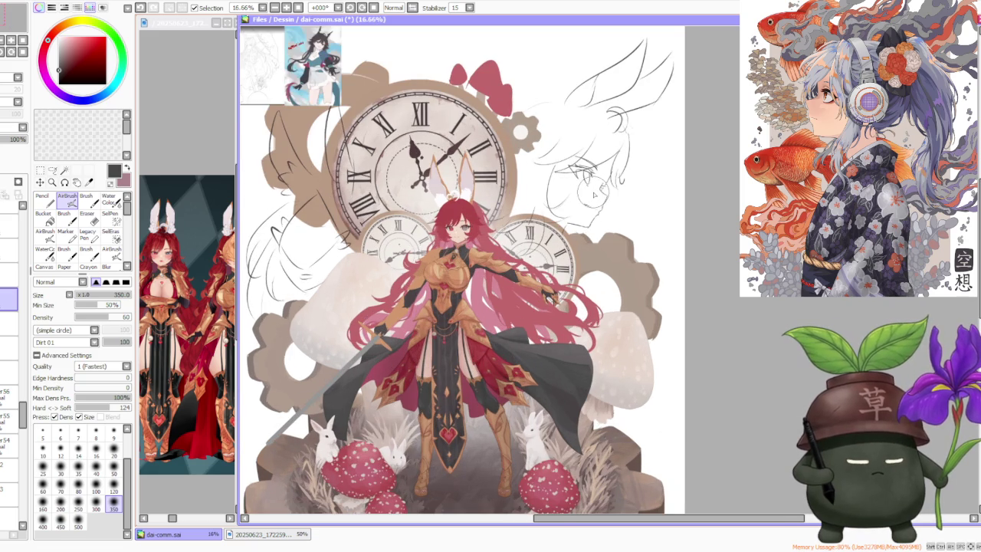
pyautogui.scroll(1, 594, 194)
pyautogui.scroll(-2, 594, 194)
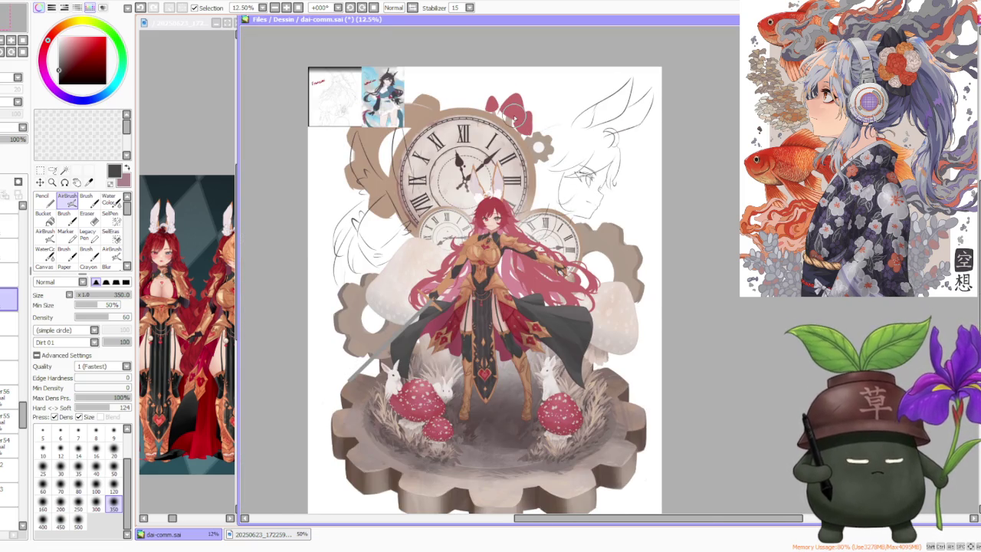
pyautogui.scroll(1, 517, 115)
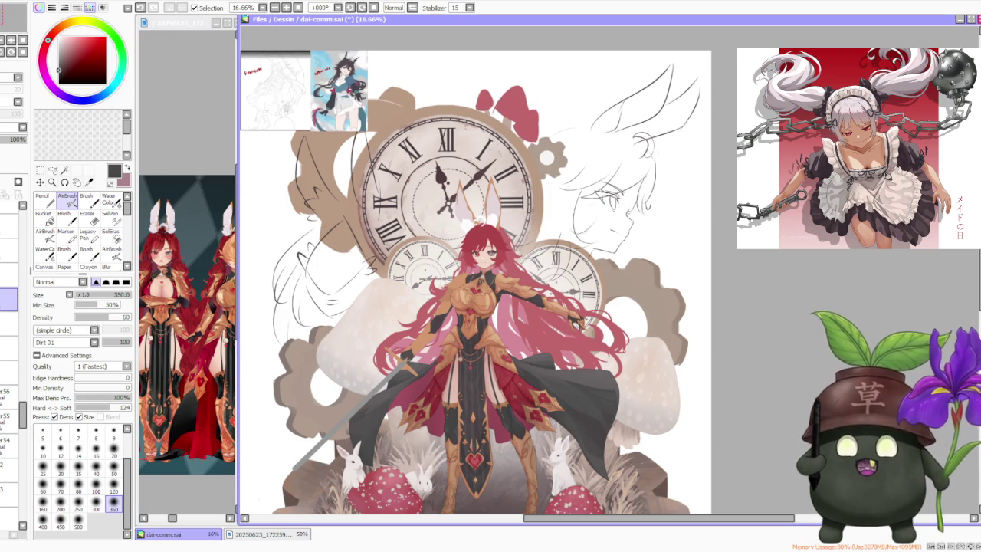
pyautogui.scroll(-1, 367, 166)
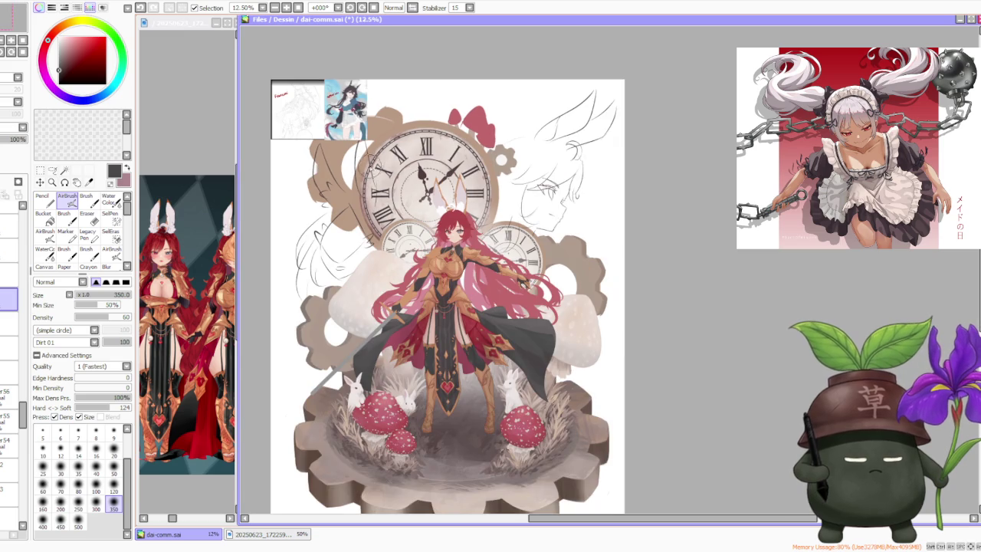
pyautogui.scroll(1, 383, 184)
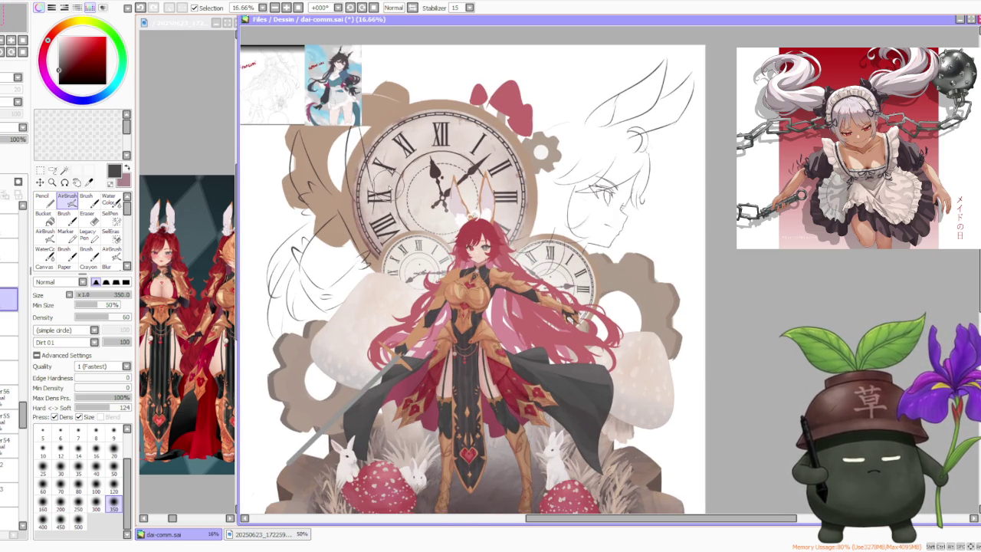
pyautogui.scroll(-1, 390, 185)
pyautogui.scroll(-1, 389, 185)
pyautogui.scroll(1, 400, 303)
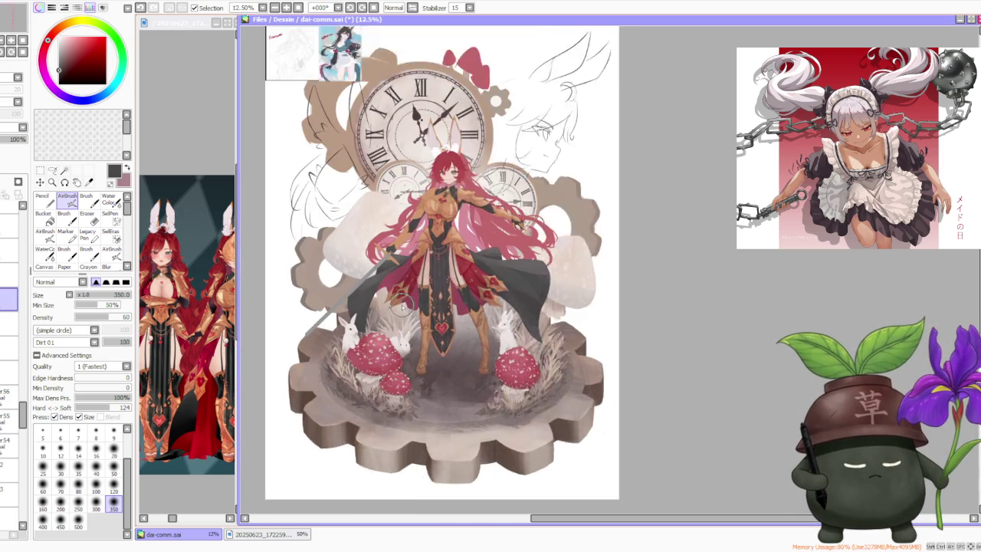
pyautogui.scroll(1, 400, 303)
pyautogui.scroll(-1, 387, 284)
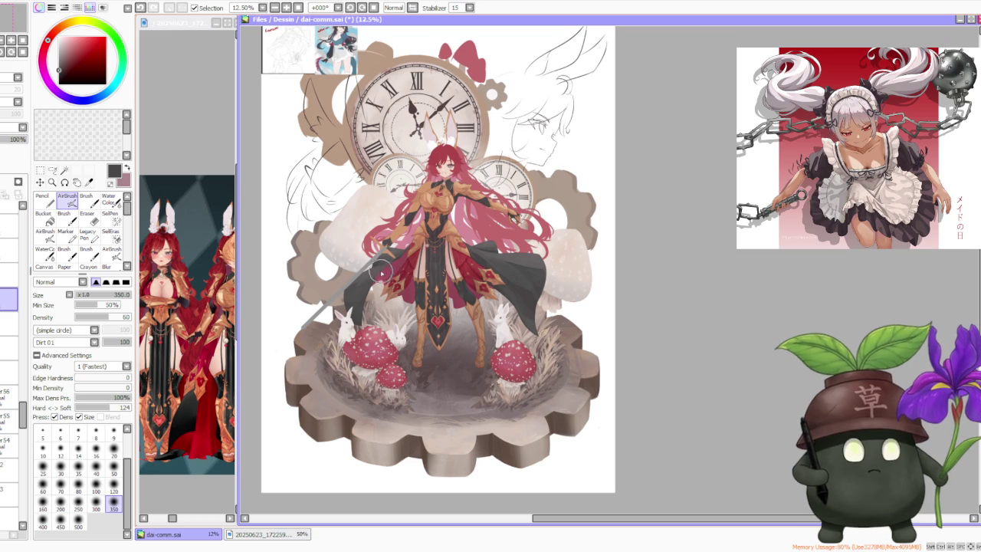
pyautogui.scroll(2, 326, 199)
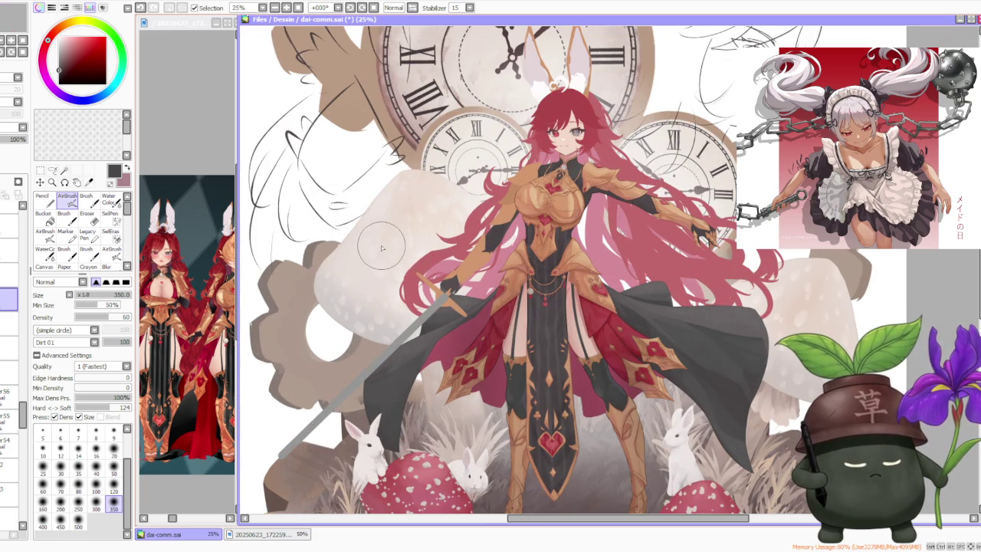
pyautogui.scroll(-1, 381, 248)
pyautogui.scroll(-1, 438, 230)
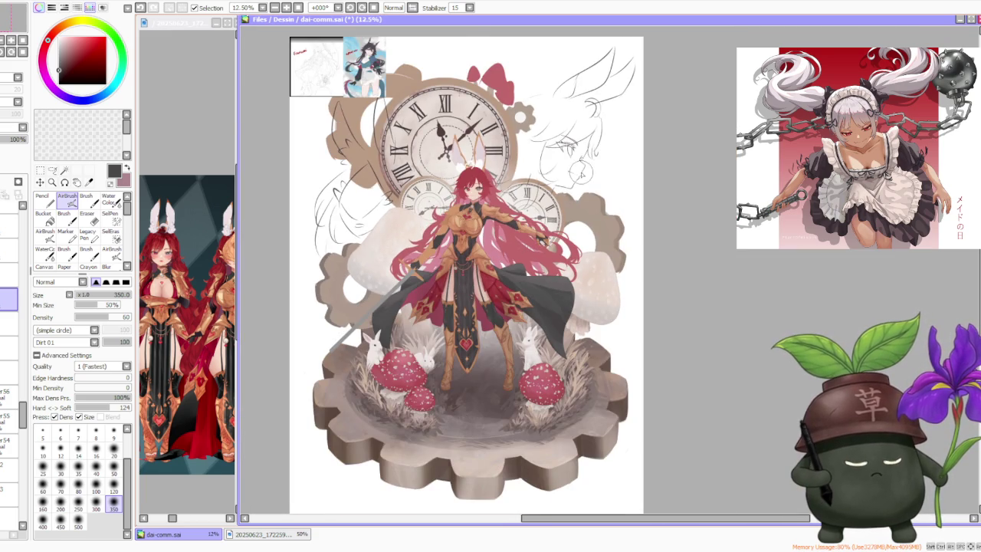
pyautogui.scroll(2, 568, 181)
pyautogui.scroll(-2, 571, 167)
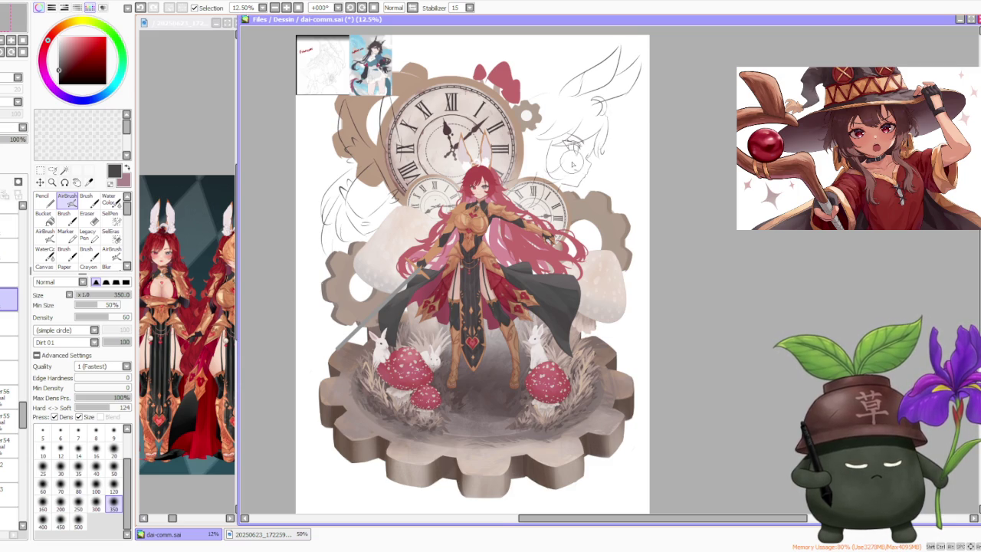
pyautogui.scroll(-1, 569, 167)
pyautogui.scroll(1, 552, 173)
pyautogui.scroll(2, 536, 180)
pyautogui.scroll(-1, 393, 265)
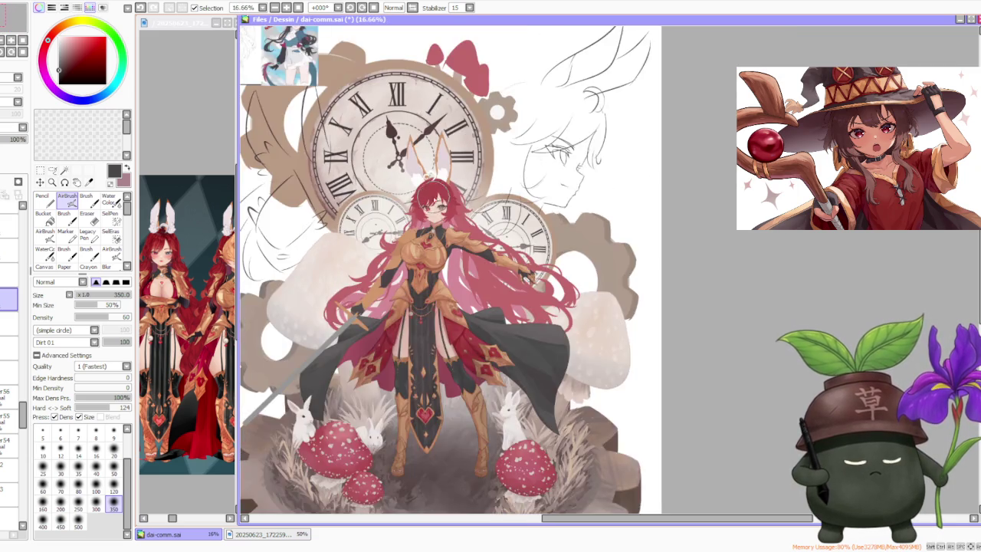
pyautogui.scroll(2, 393, 265)
pyautogui.scroll(-2, 393, 265)
pyautogui.scroll(-1, 395, 265)
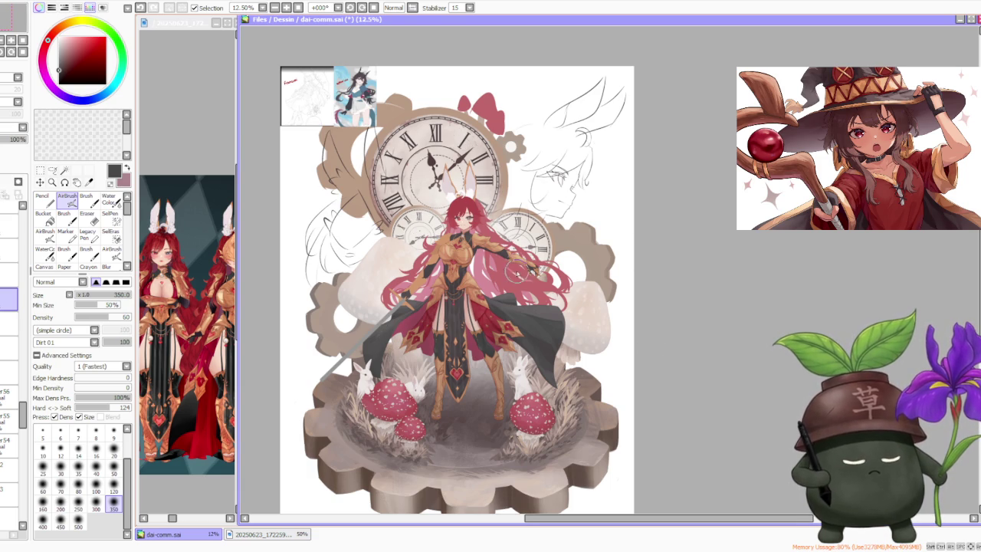
pyautogui.scroll(2, 444, 194)
pyautogui.scroll(-1, 444, 193)
pyautogui.scroll(3, 429, 307)
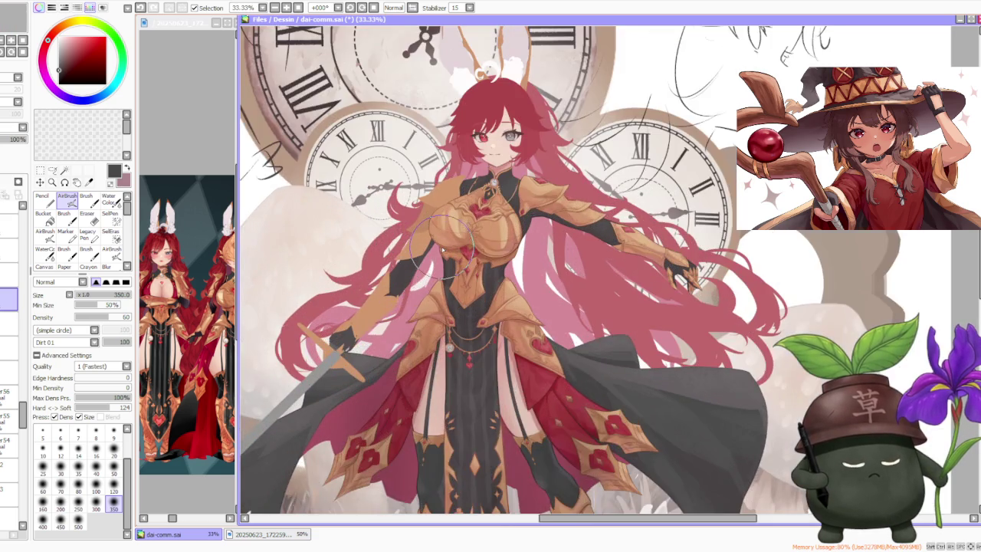
pyautogui.scroll(2, 430, 307)
pyautogui.scroll(-3, 337, 414)
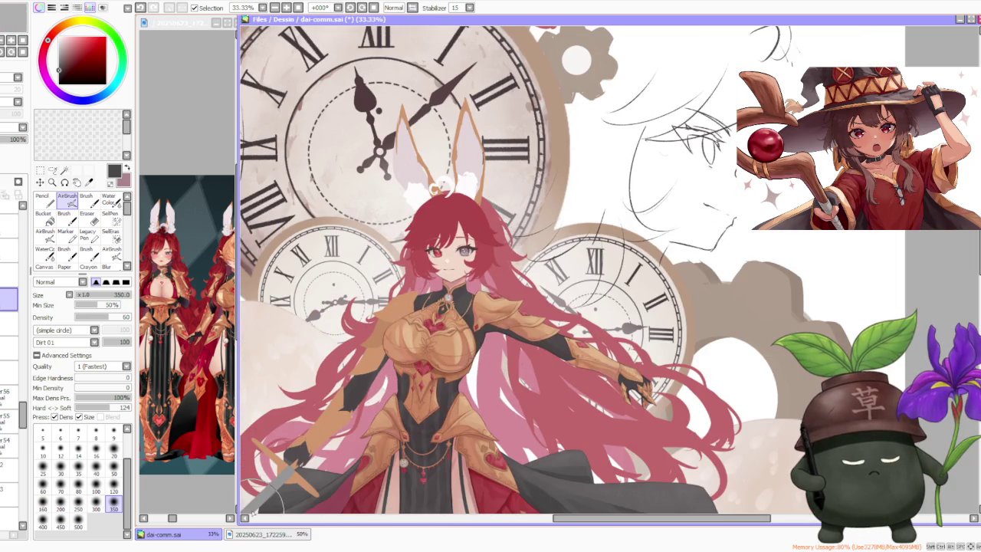
pyautogui.scroll(-2, 337, 429)
pyautogui.scroll(-1, 453, 303)
pyautogui.scroll(2, 425, 278)
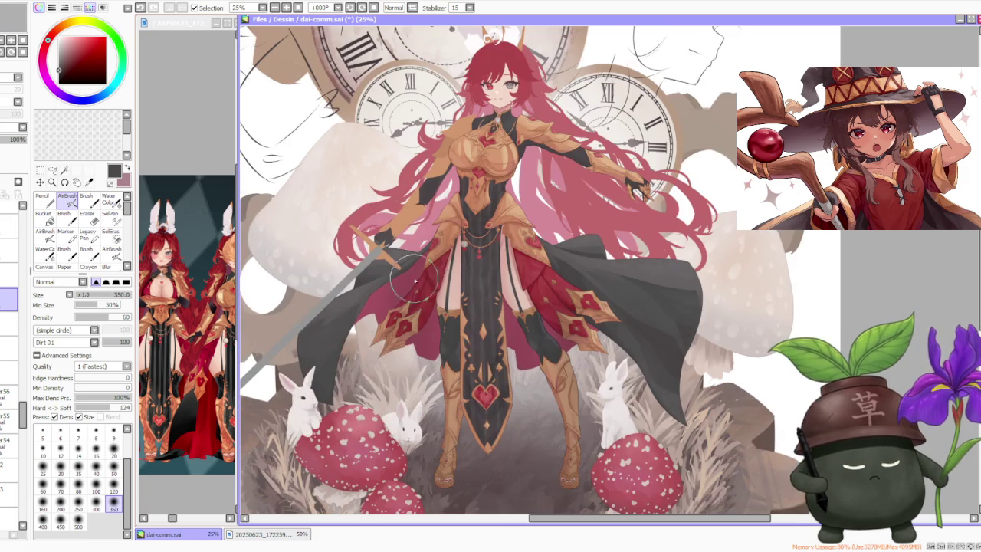
pyautogui.scroll(-1, 506, 329)
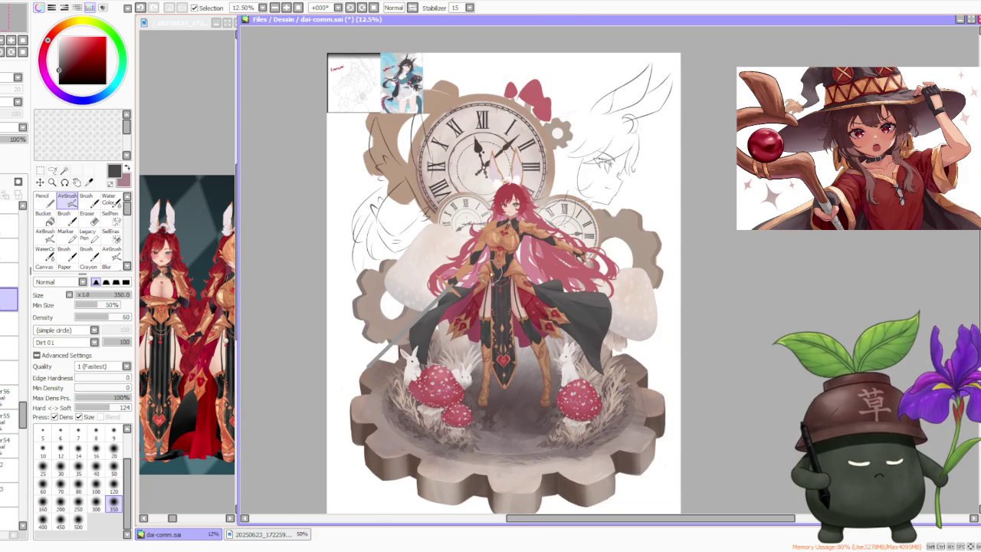
pyautogui.scroll(-1, 525, 349)
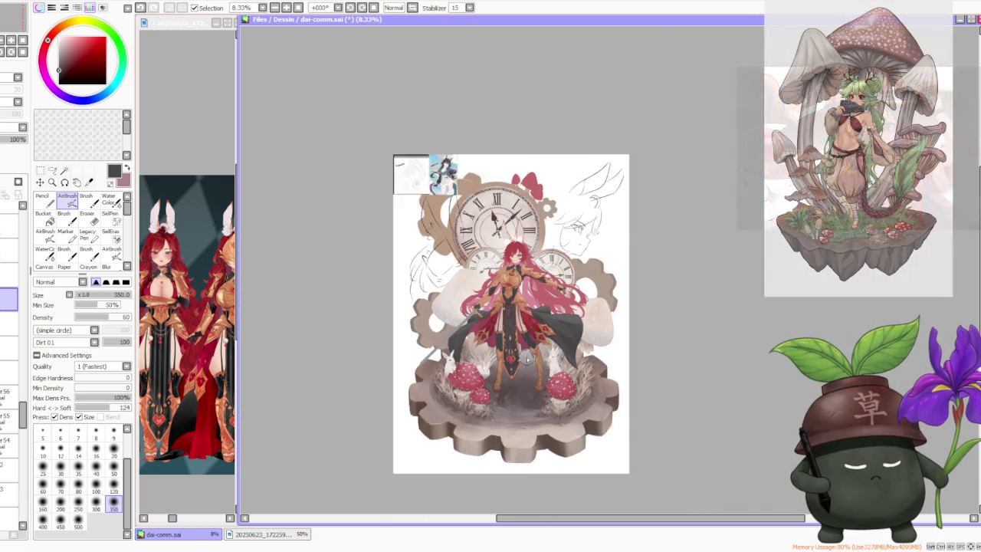
pyautogui.scroll(-1, 525, 355)
pyautogui.scroll(2, 532, 273)
pyautogui.scroll(3, 514, 243)
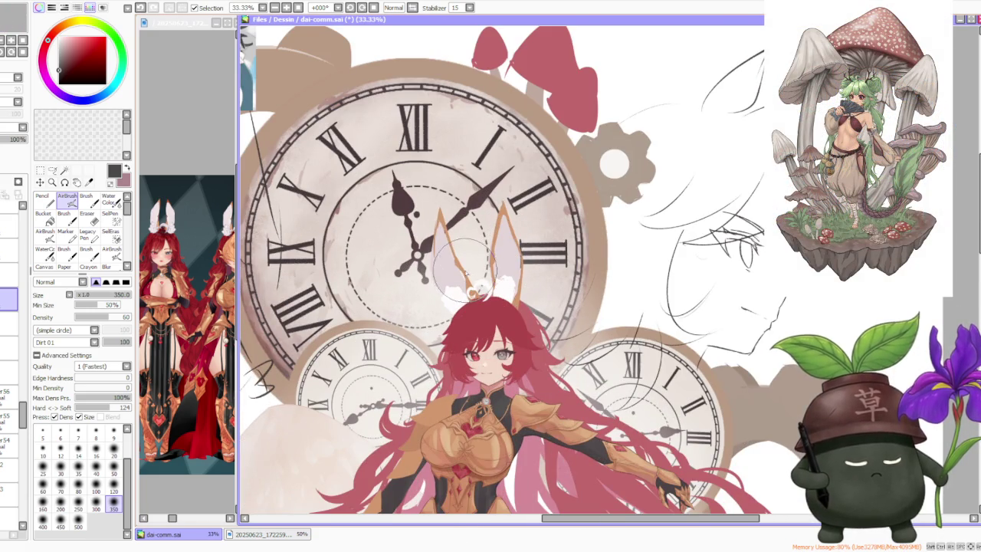
pyautogui.click(173, 129)
pyautogui.scroll(-2, 184, 261)
pyautogui.scroll(3, 184, 261)
pyautogui.scroll(-3, 184, 261)
pyautogui.scroll(4, 184, 261)
pyautogui.scroll(1, 186, 214)
pyautogui.scroll(-2, 186, 215)
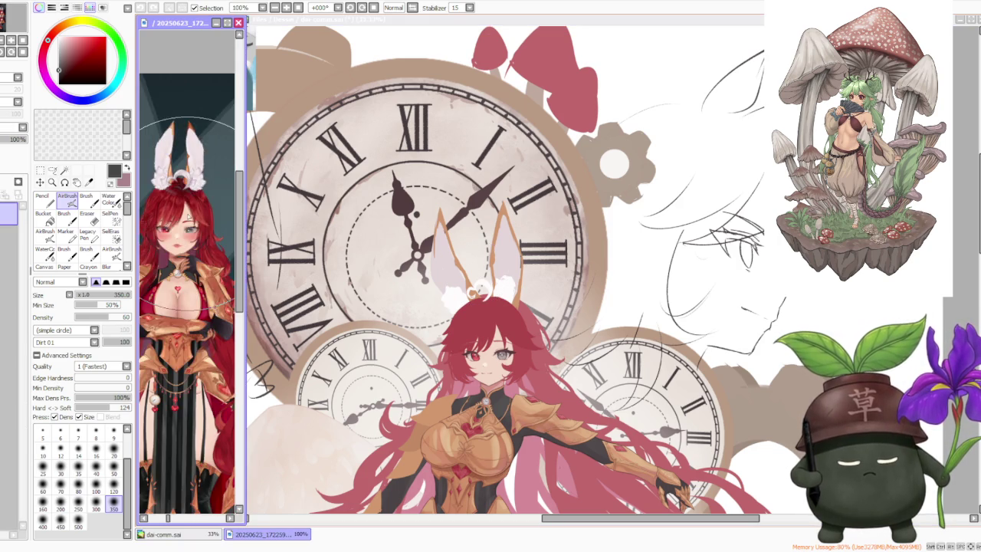
pyautogui.scroll(-1, 186, 214)
pyautogui.scroll(2, 184, 260)
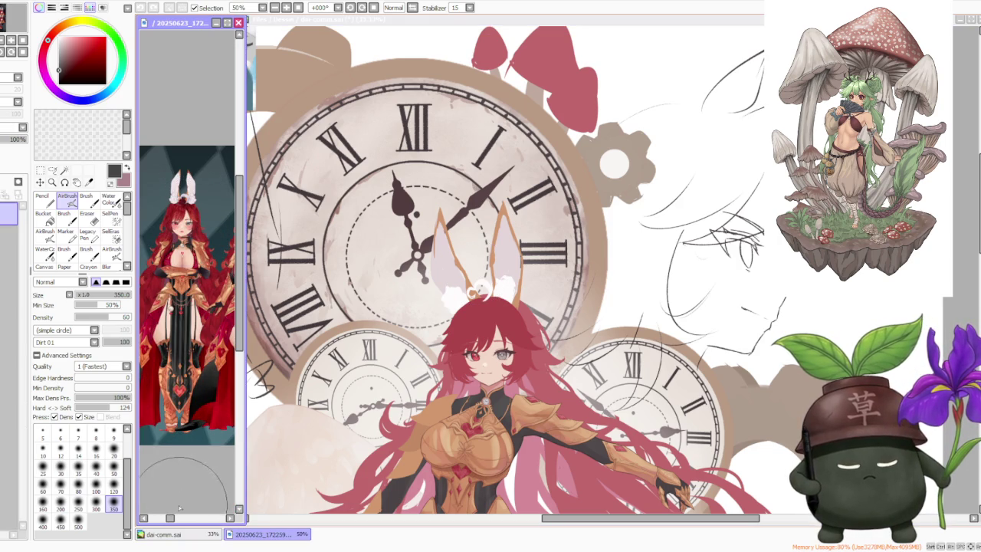
pyautogui.scroll(-1, 179, 522)
pyautogui.scroll(2, 218, 386)
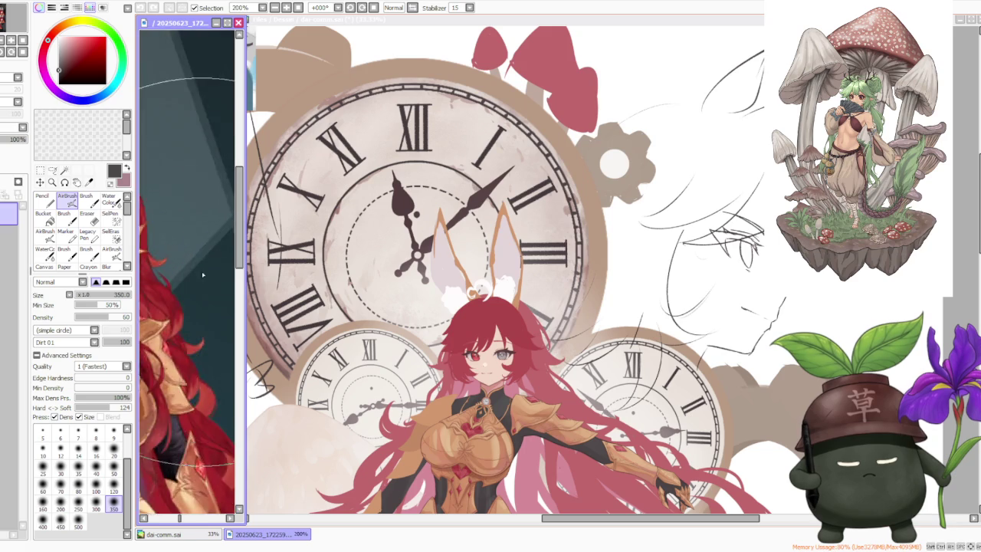
pyautogui.scroll(1, 218, 386)
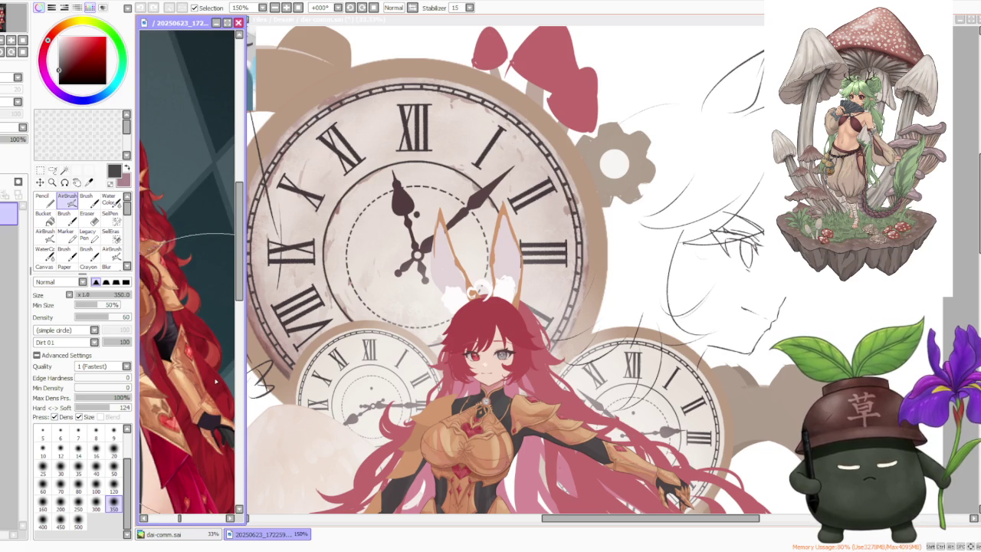
pyautogui.scroll(-2, 218, 375)
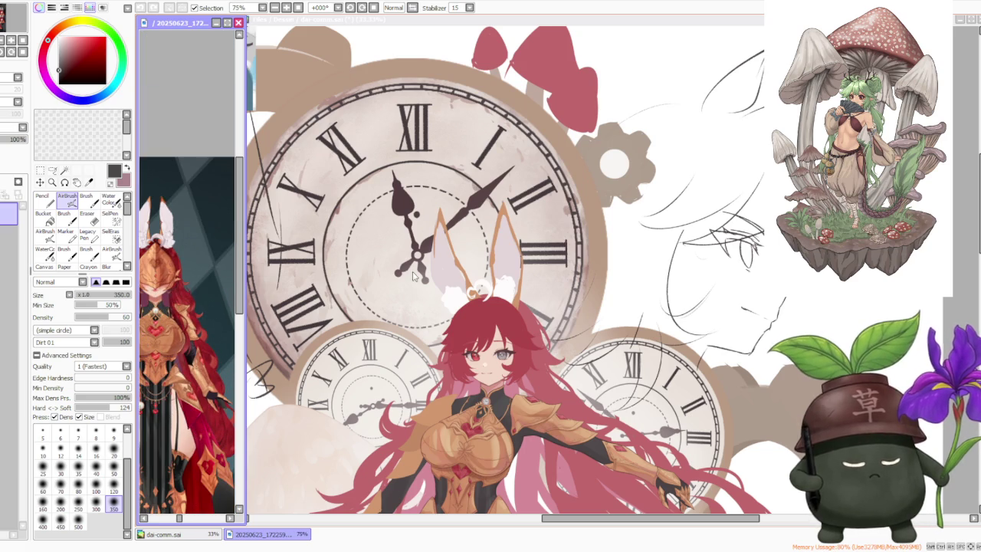
pyautogui.click(964, 238)
pyautogui.scroll(-1, 394, 232)
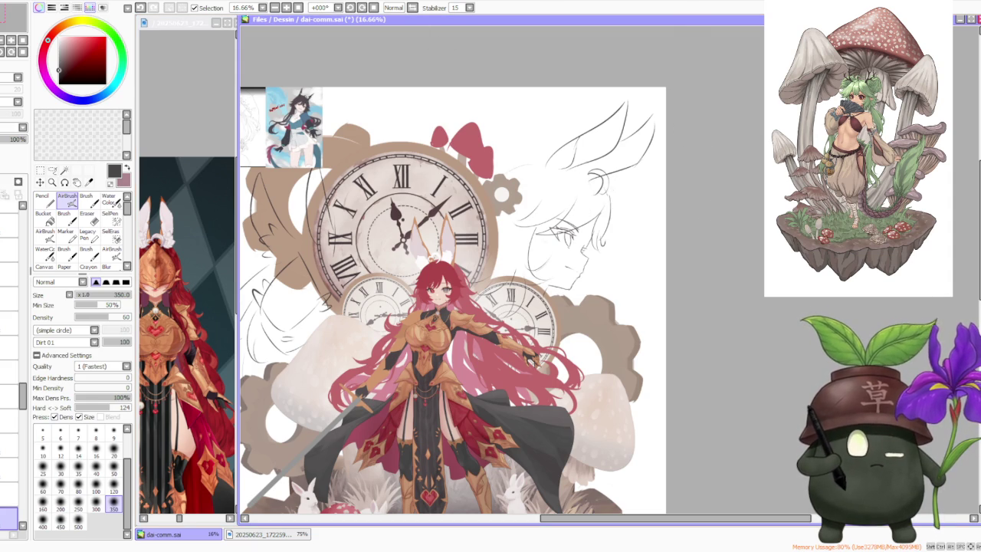
pyautogui.hotkey('alt', 'Tab')
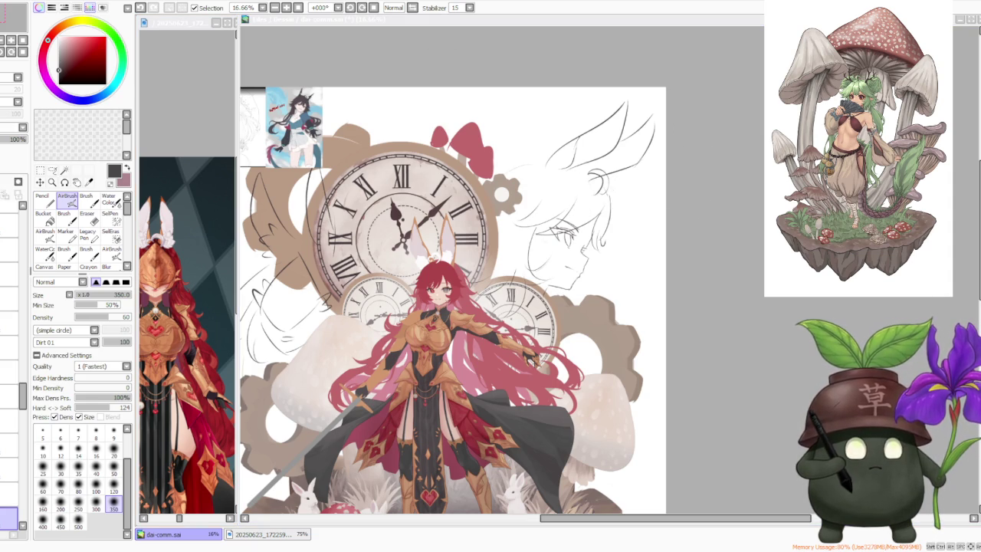